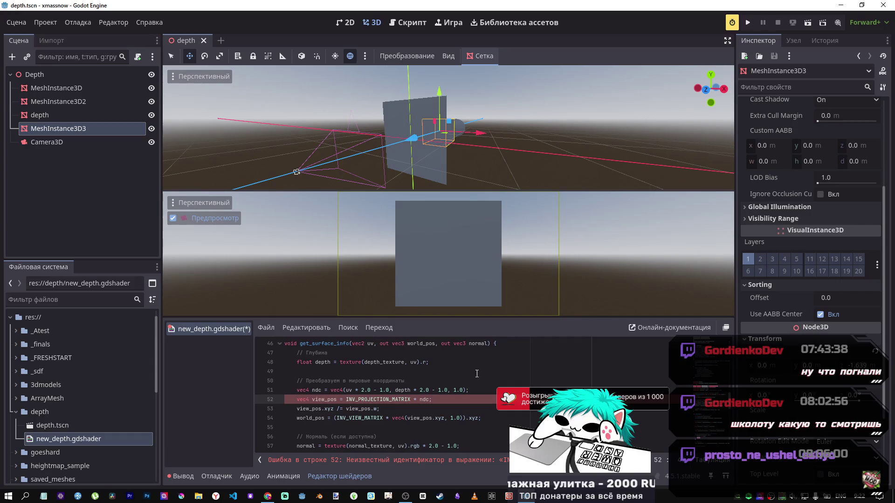
Bring the DeepSeek chat with the suggested depth shader in front of the Godot editor.
left_click(406, 496)
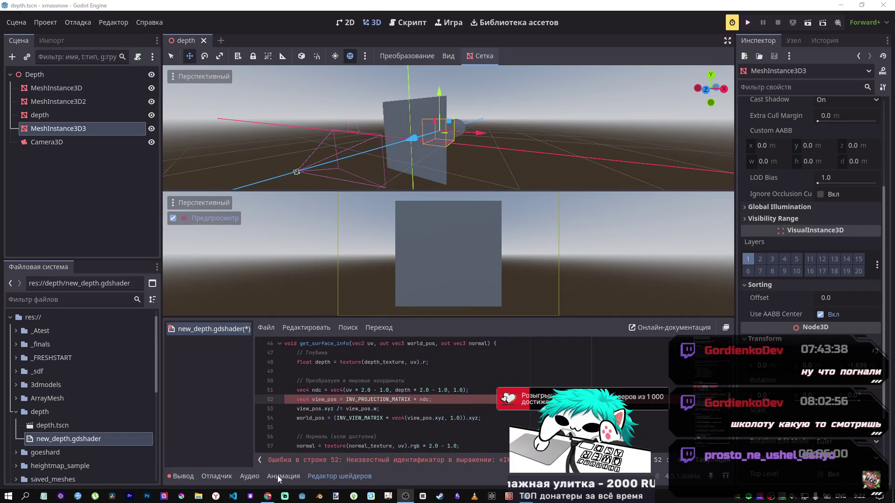
left_click(267, 496)
scroll(521, 241, "down", 10)
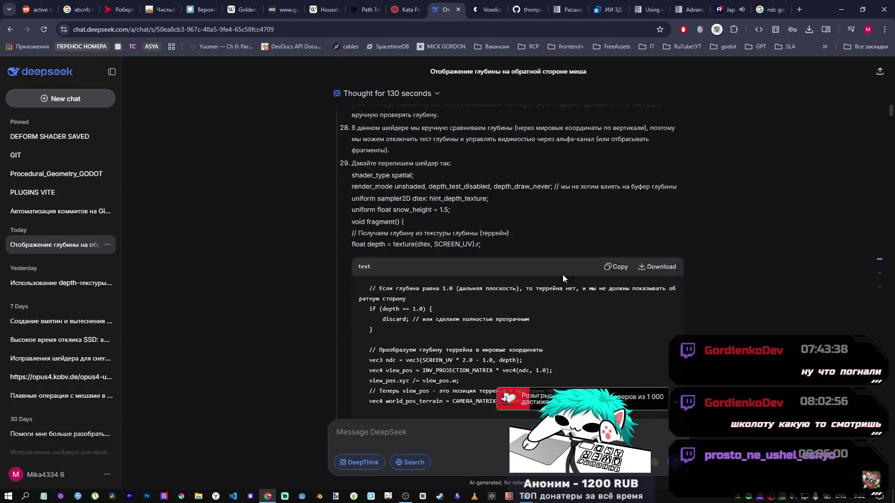
Review DeepSeek's replies back to the terrain-to-object distance question, then return to Godot.
scroll(508, 289, "down", 5)
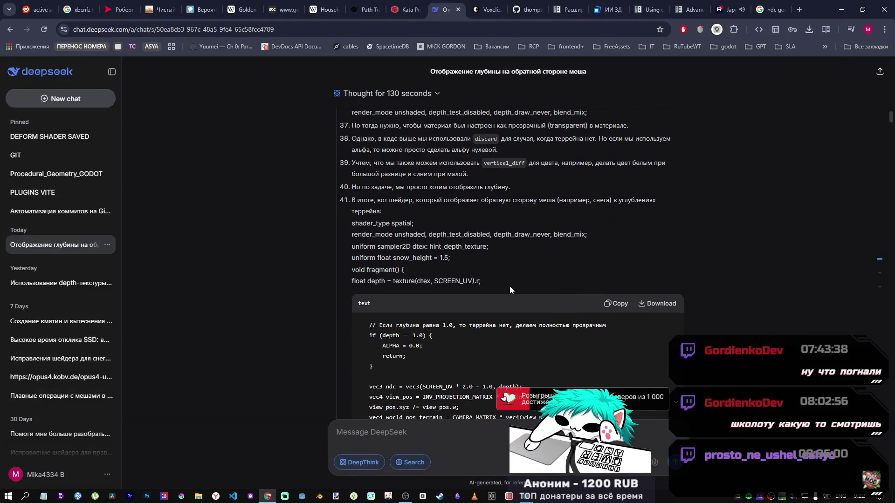
scroll(510, 286, "down", 5)
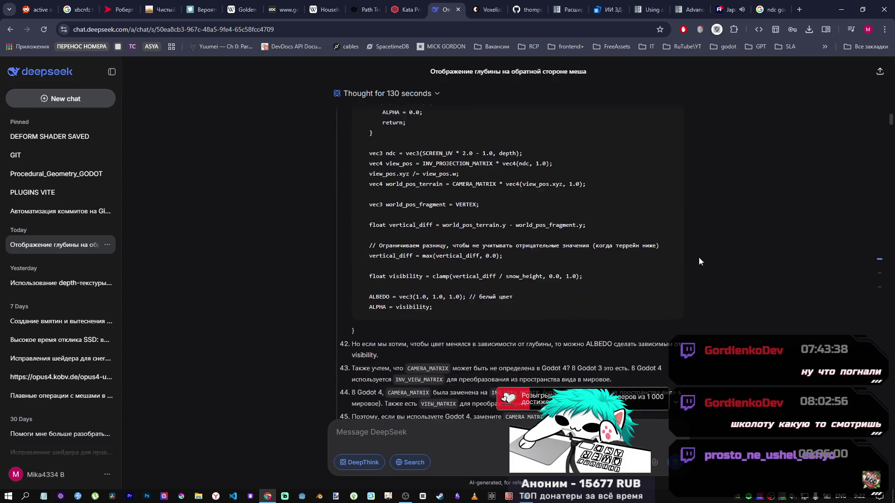
scroll(699, 261, "down", 5)
mouse_move(891, 121)
left_mouse_down()
mouse_move(887, 196)
mouse_move(873, 190)
left_mouse_up()
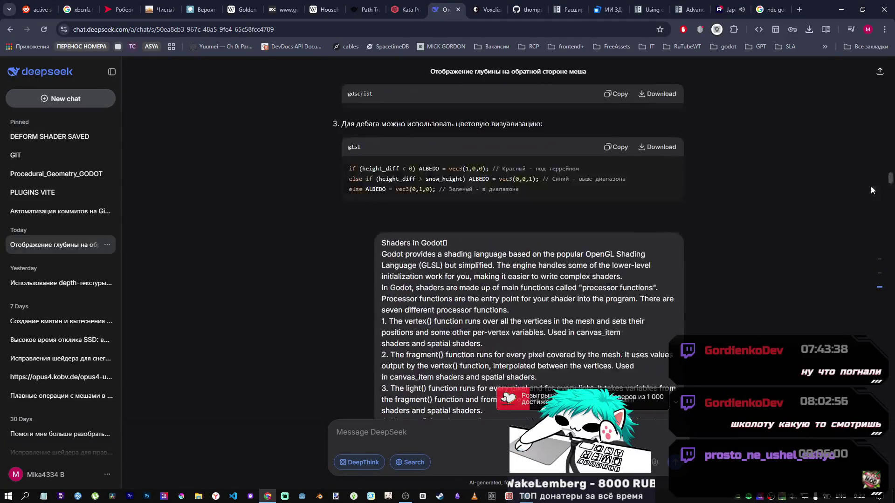
scroll(843, 226, "up", 6)
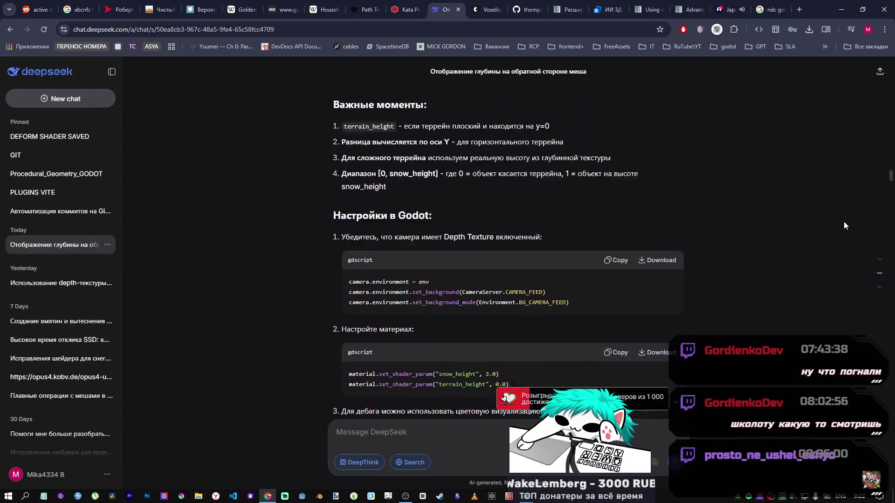
scroll(844, 222, "up", 10)
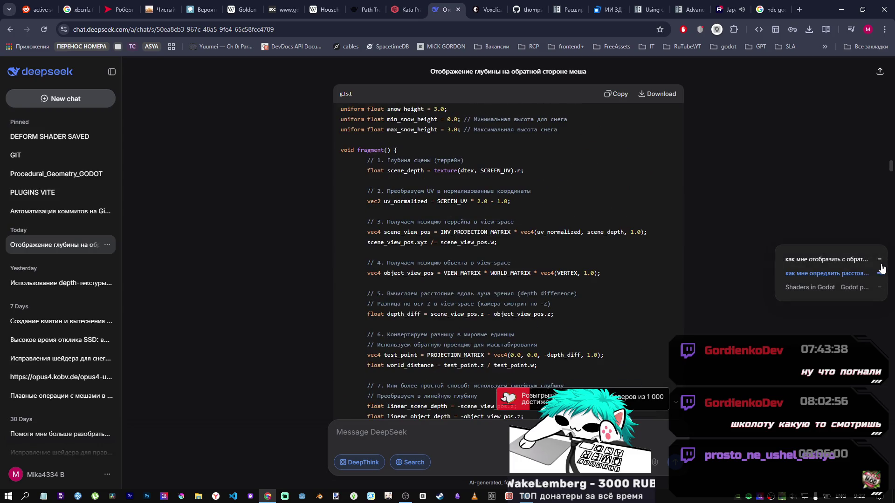
left_click(880, 273)
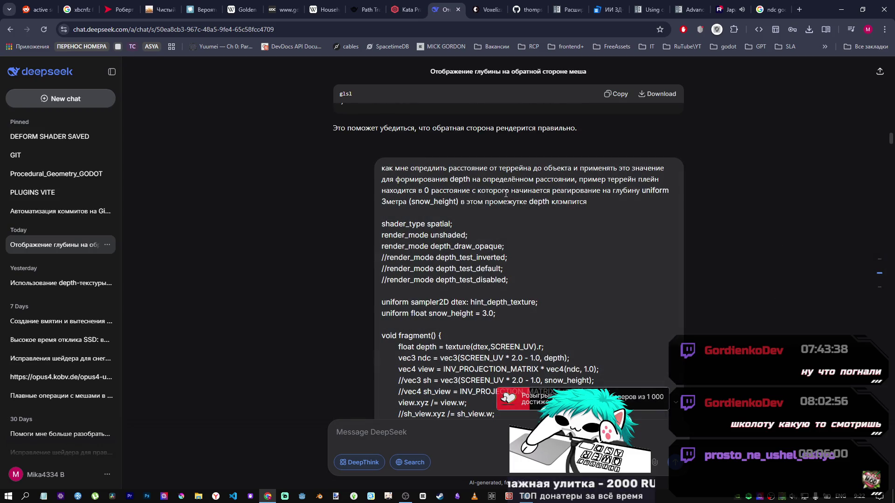
left_click(526, 496)
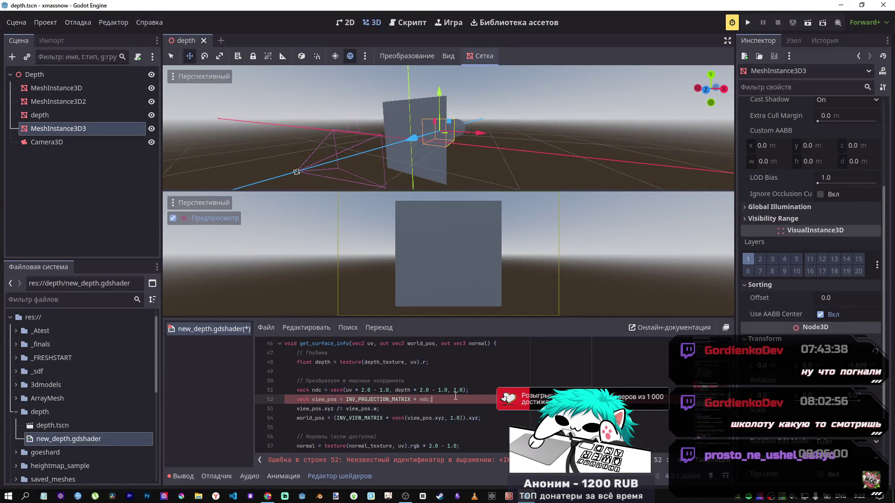
Uncomment the entire shader code and save it.
scroll(455, 396, "up", 5)
left_click(442, 381)
scroll(442, 438, "up", 4)
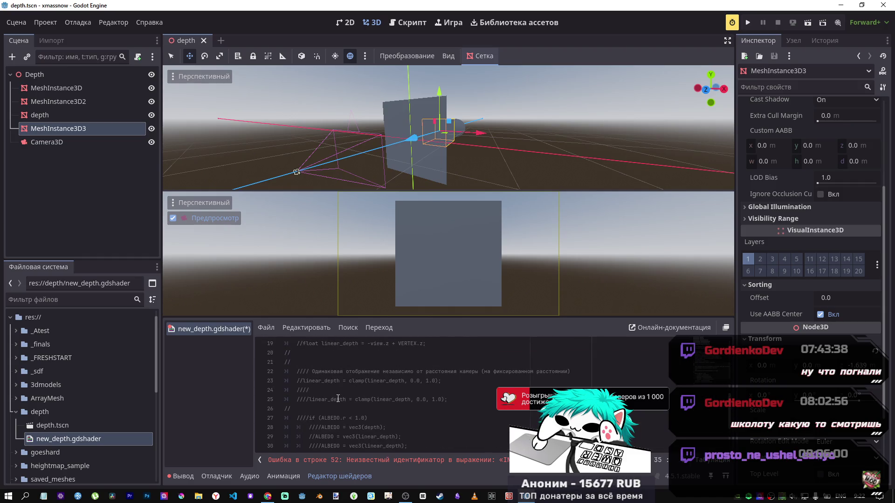
key("ctrl+a")
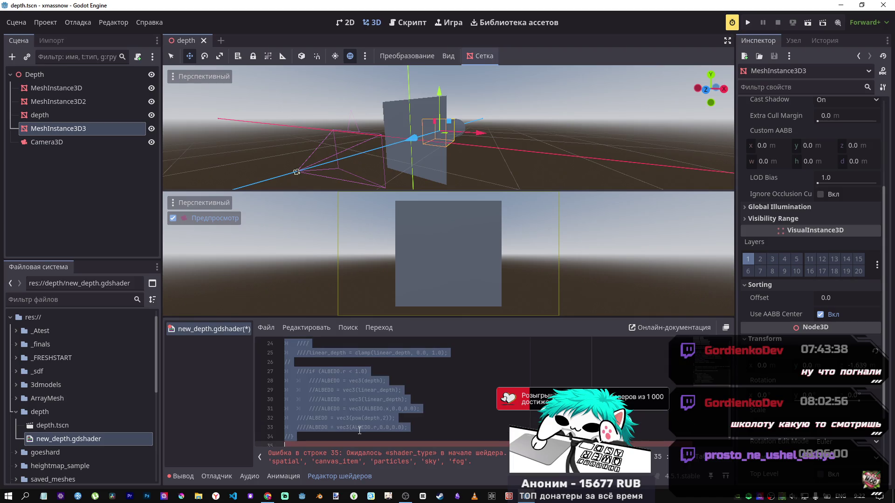
key("ctrl+k")
key("ctrl+s")
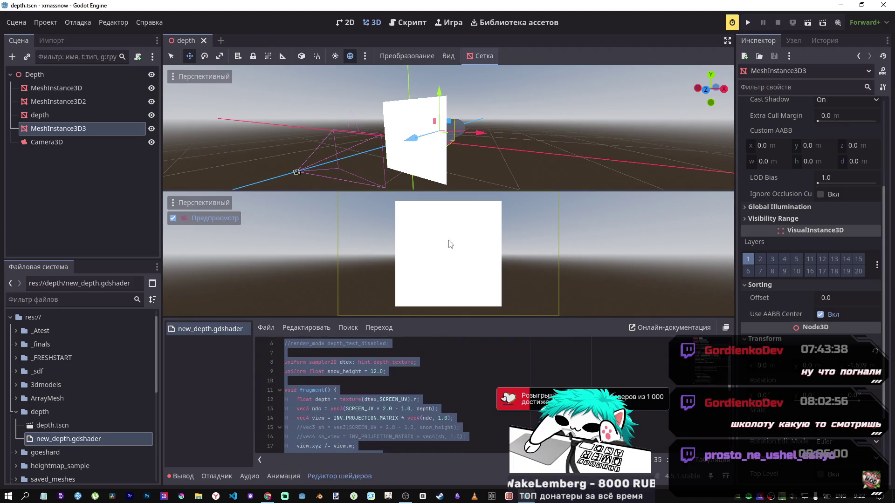
Frame the mesh, orbit the view, and move the mesh behind the plane along Z.
key("KP_1")
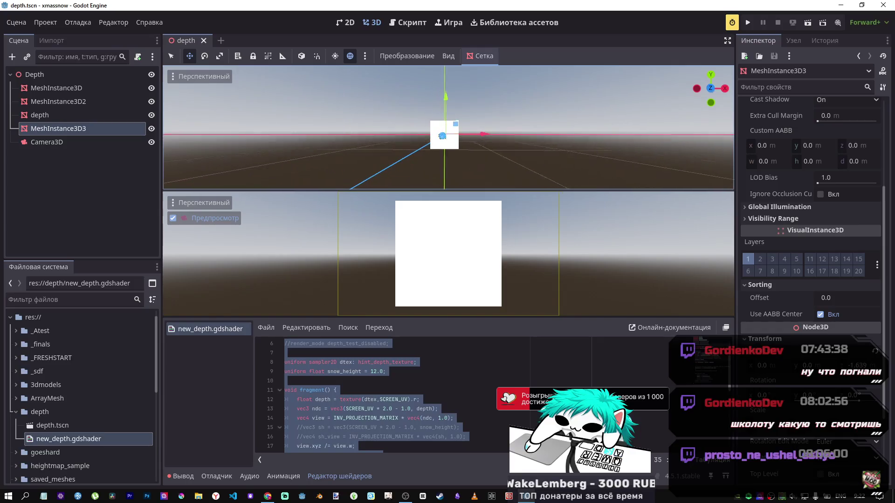
scroll(425, 390, "down", 2)
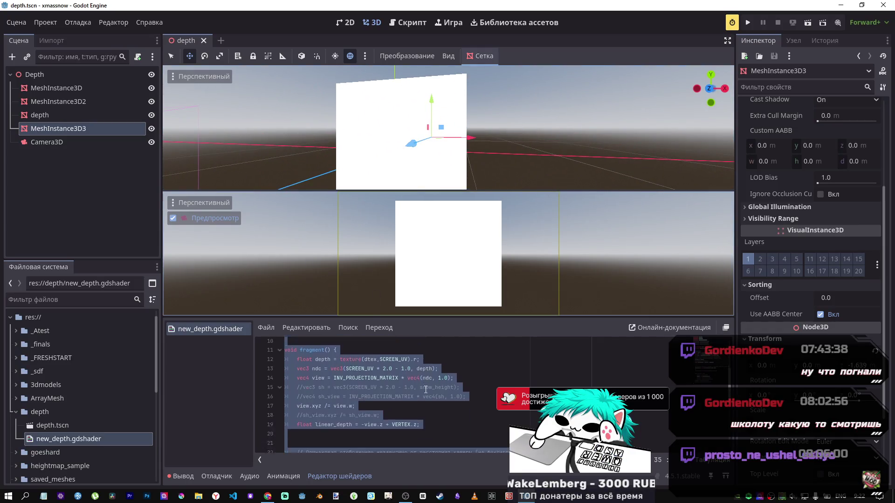
scroll(425, 389, "down", 2)
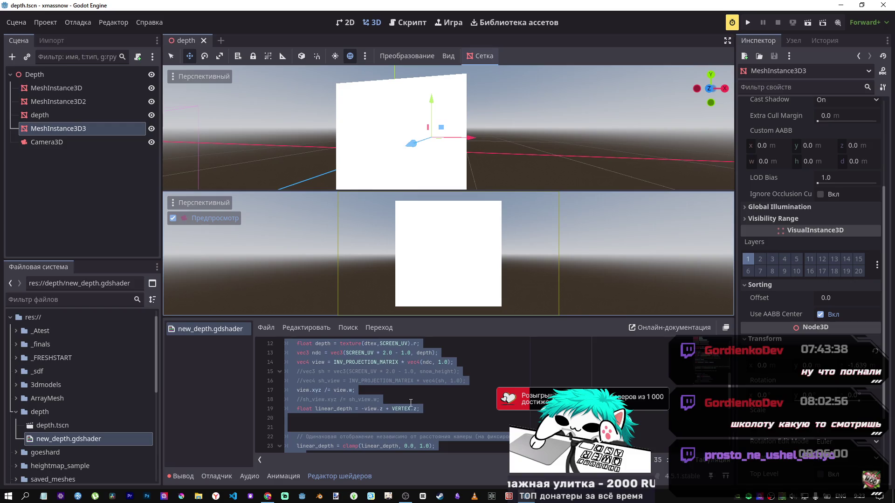
left_click_drag(425, 186, 447, 174)
mouse_move(412, 146)
left_mouse_down()
mouse_move(337, 154)
mouse_move(446, 254)
left_mouse_up()
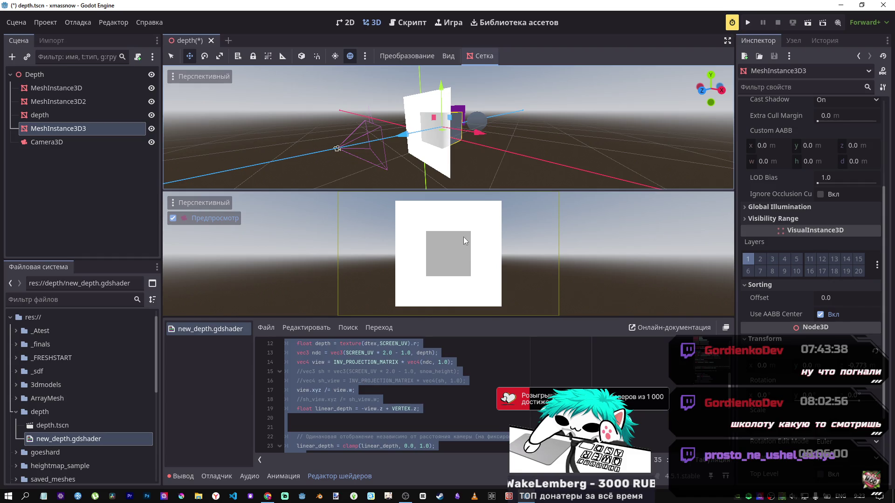
scroll(315, 419, "down", 3)
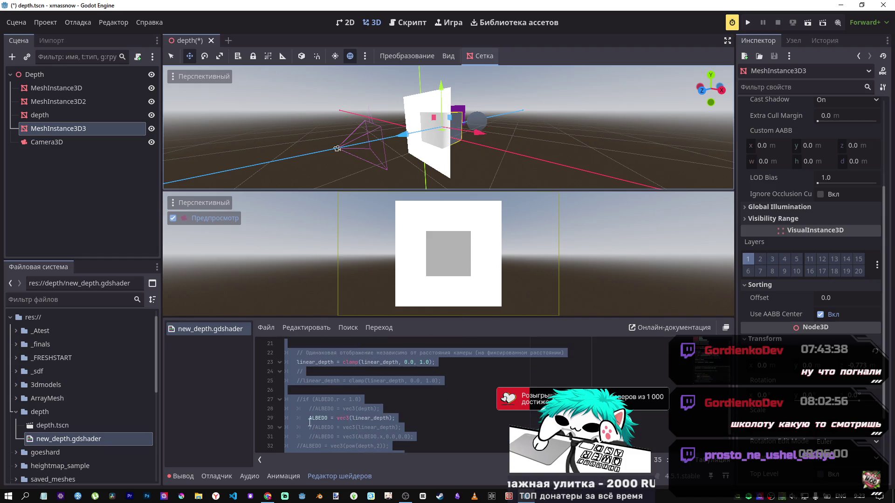
left_click_drag(309, 418, 352, 418)
left_click(353, 418)
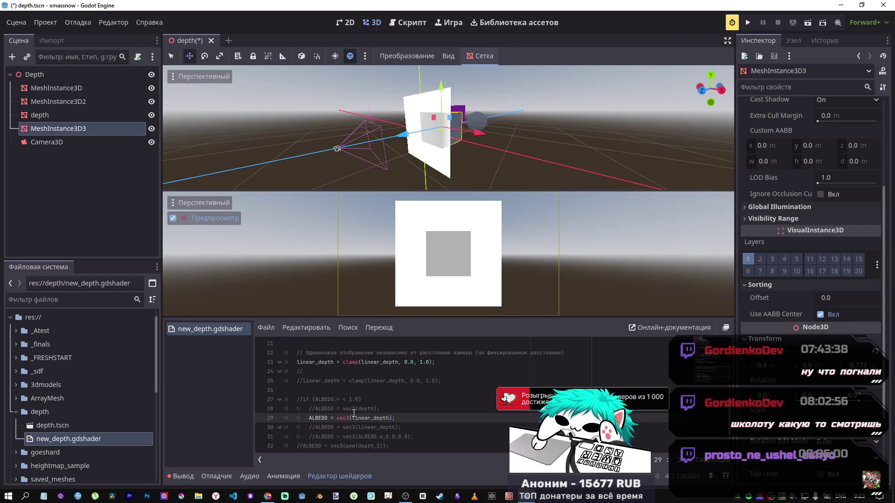
scroll(354, 414, "down", 2)
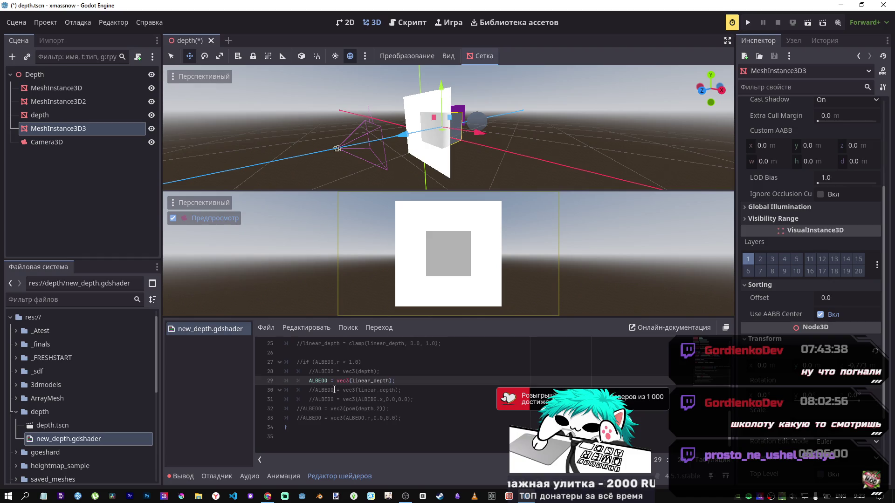
scroll(334, 390, "up", 1)
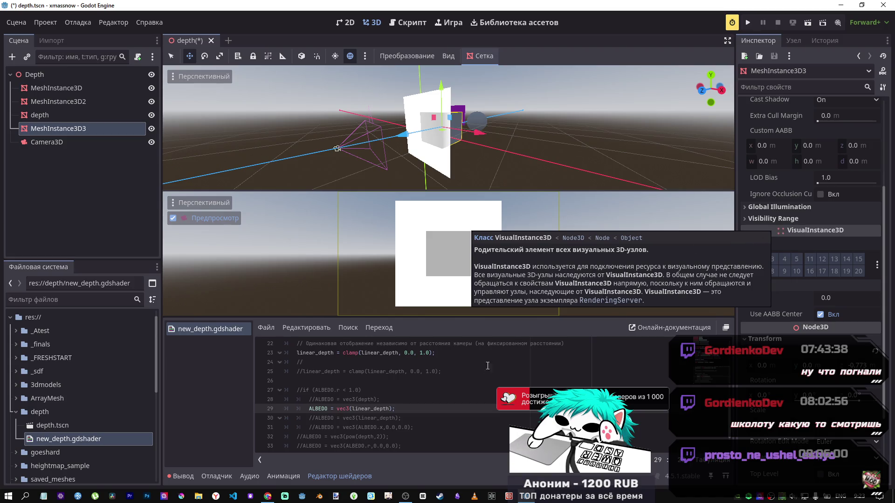
left_click_drag(395, 408, 357, 409)
left_click(350, 408)
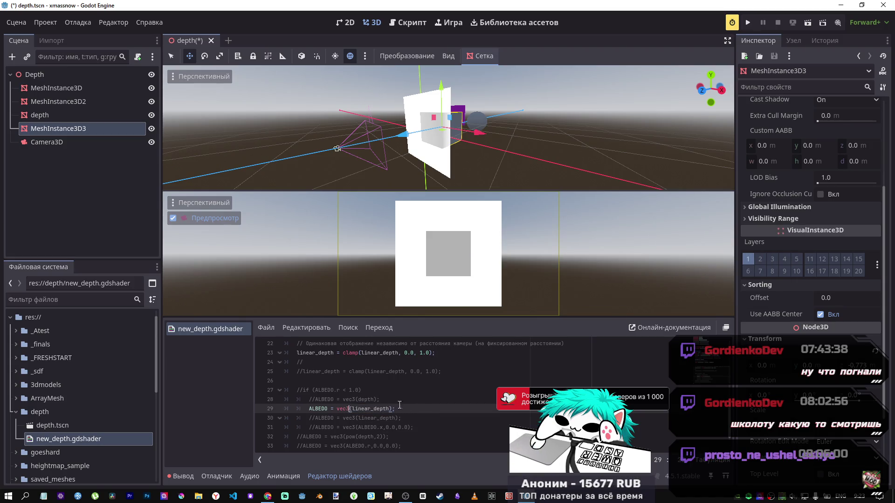
scroll(475, 363, "up", 4)
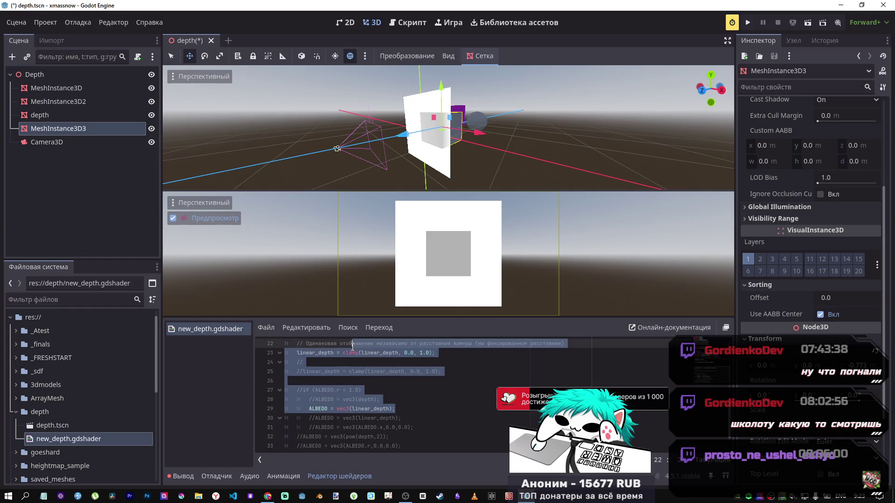
mouse_move(376, 362)
left_mouse_down()
mouse_move(419, 366)
mouse_move(434, 427)
left_mouse_up()
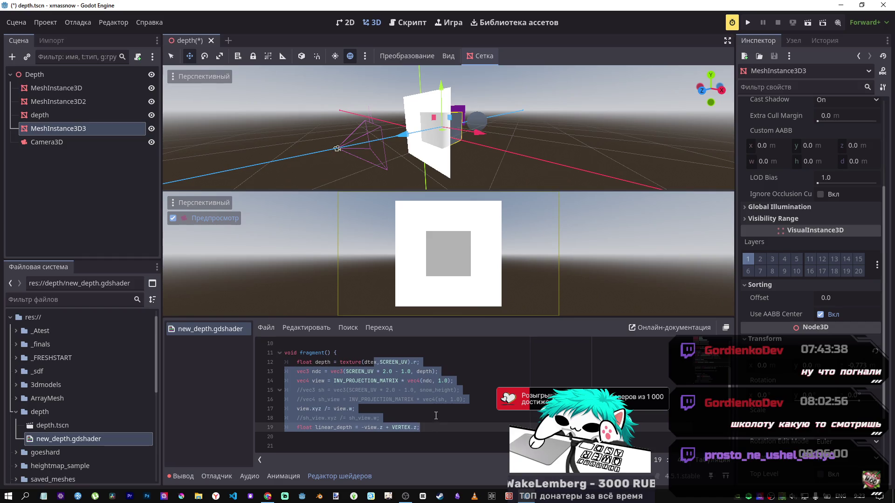
left_click(349, 353)
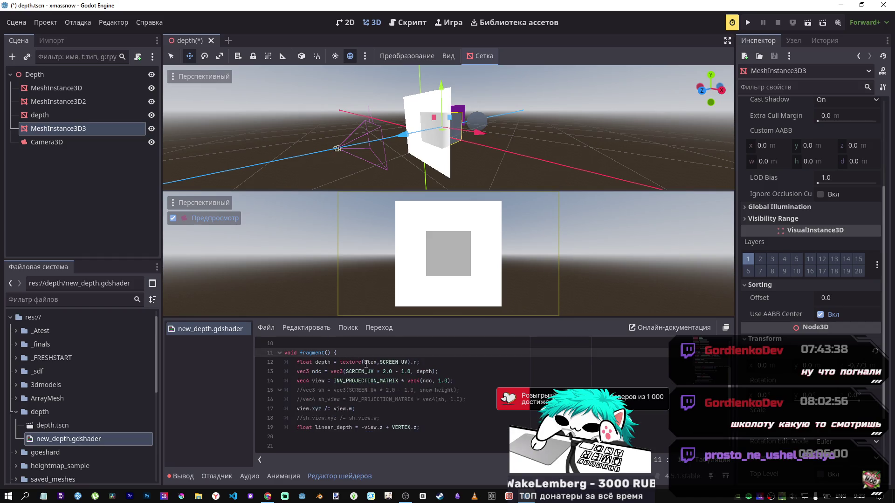
scroll(366, 387, "down", 5)
left_click(392, 392)
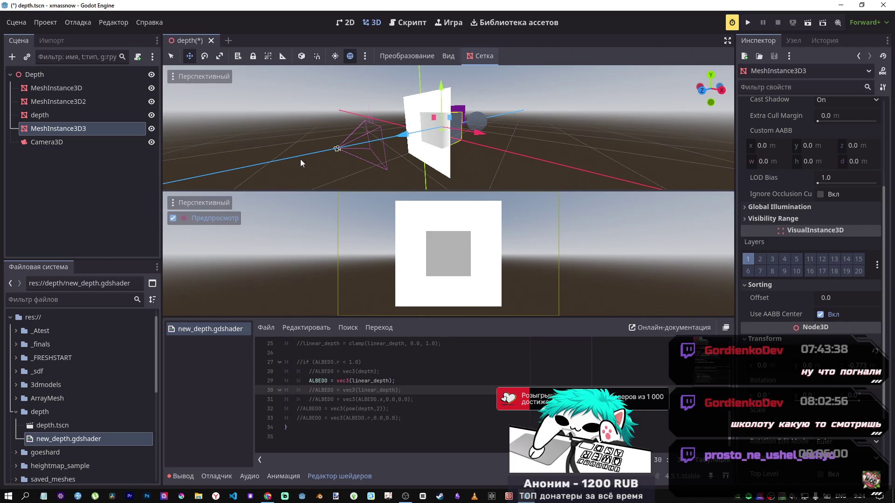
mouse_move(267, 495)
left_click(256, 457)
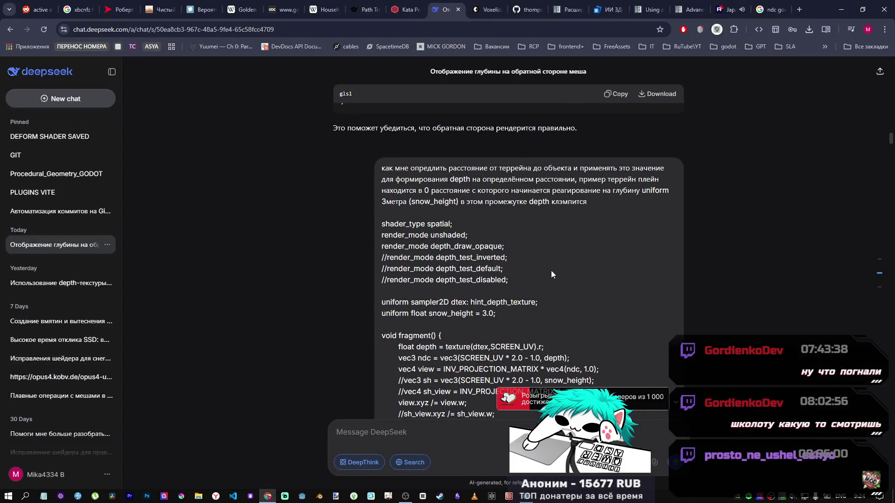
Read through the earlier DeepSeek depth-shader code and reasoning, then return to Godot's shader editor.
scroll(551, 279, "down", 2)
scroll(550, 282, "up", 2)
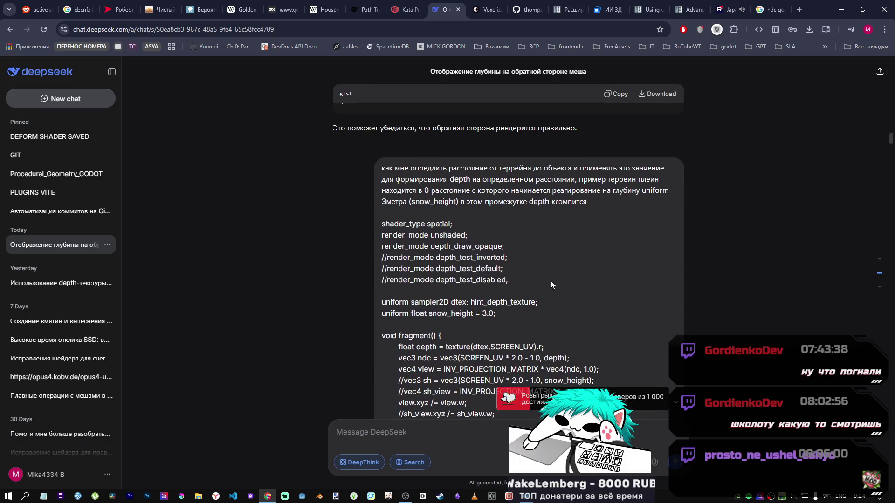
scroll(551, 284, "down", 1)
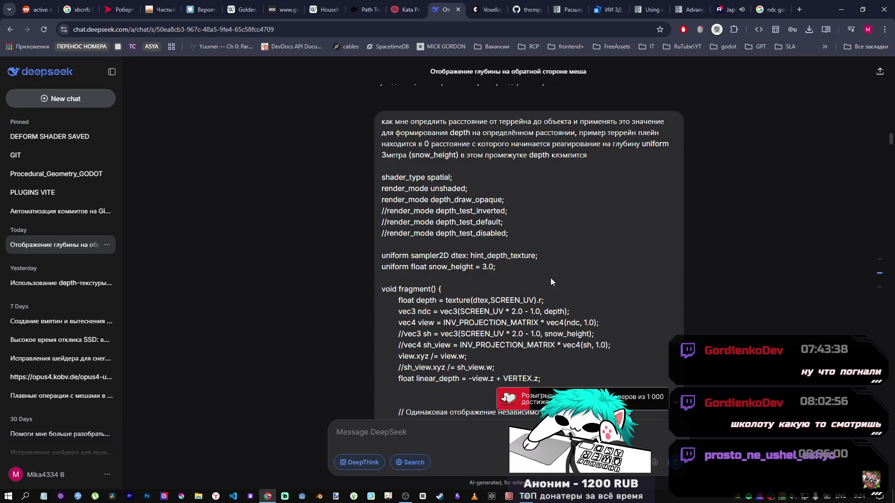
scroll(567, 236, "down", 7)
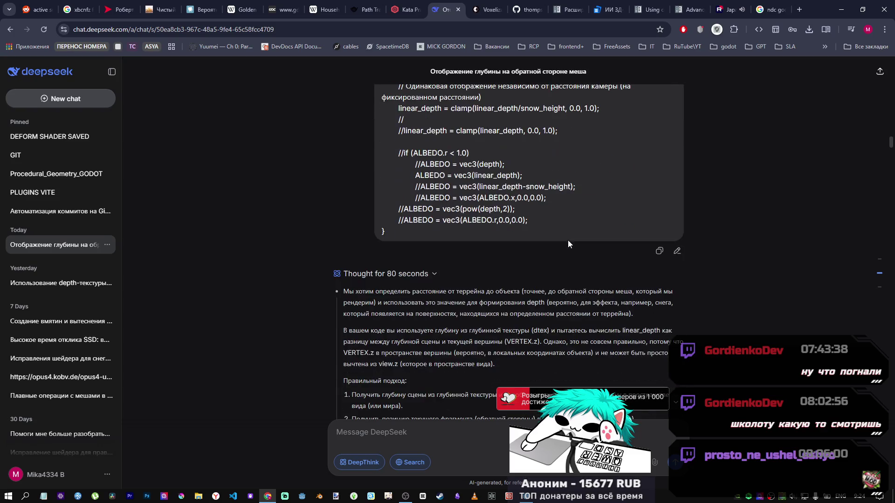
scroll(568, 240, "down", 10)
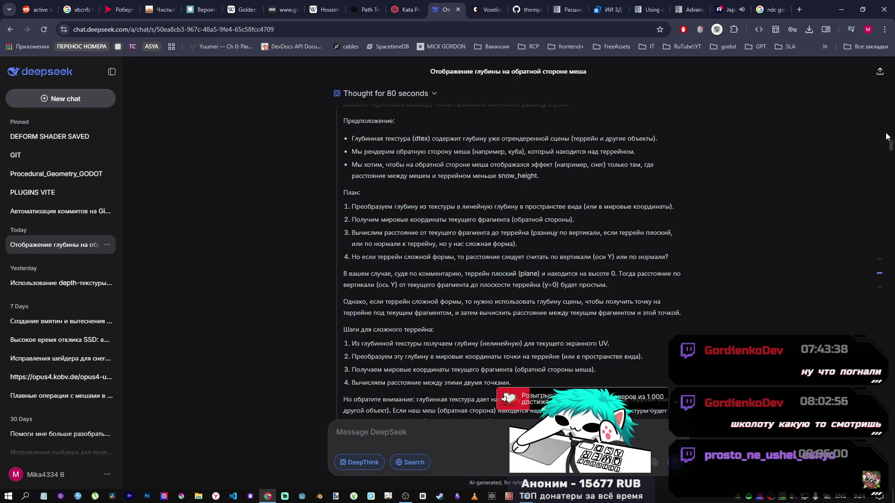
scroll(675, 245, "up", 15)
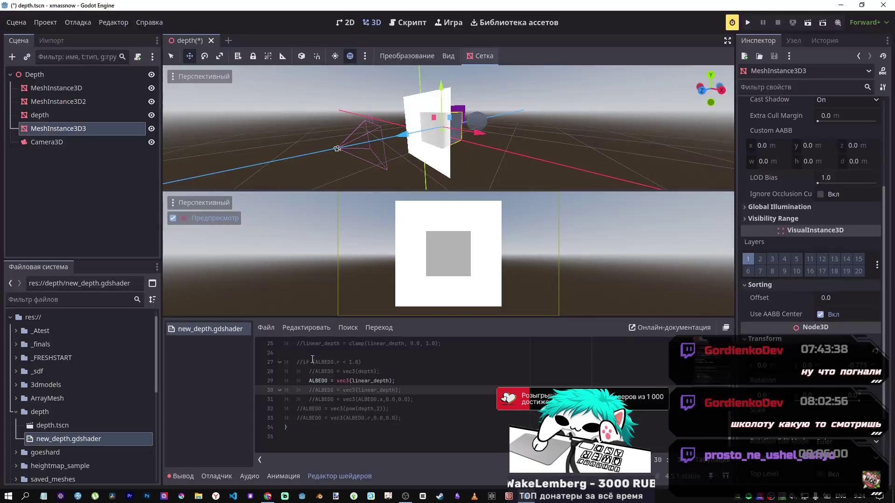
left_click(527, 496)
scroll(371, 409, "up", 7)
scroll(321, 384, "up", 1)
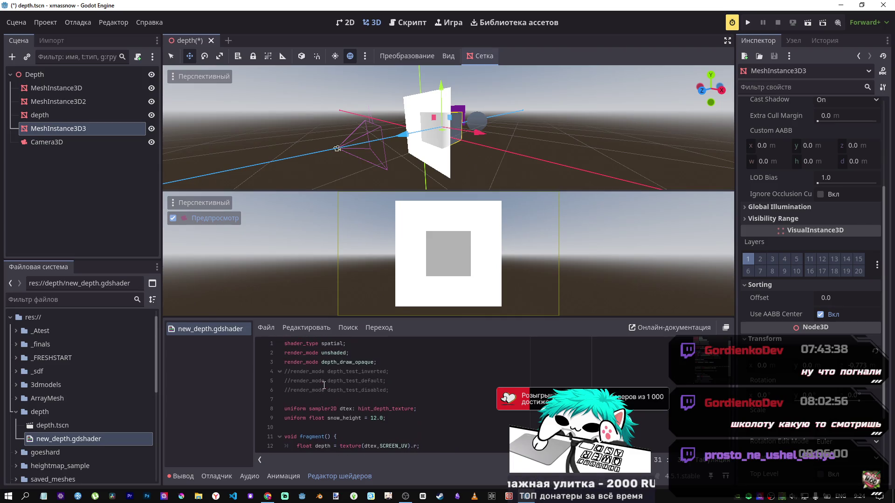
Select all of the depth shader code and start a fresh DeepSeek chat.
left_click(337, 376)
key("ctrl+a")
key("ctrl+c")
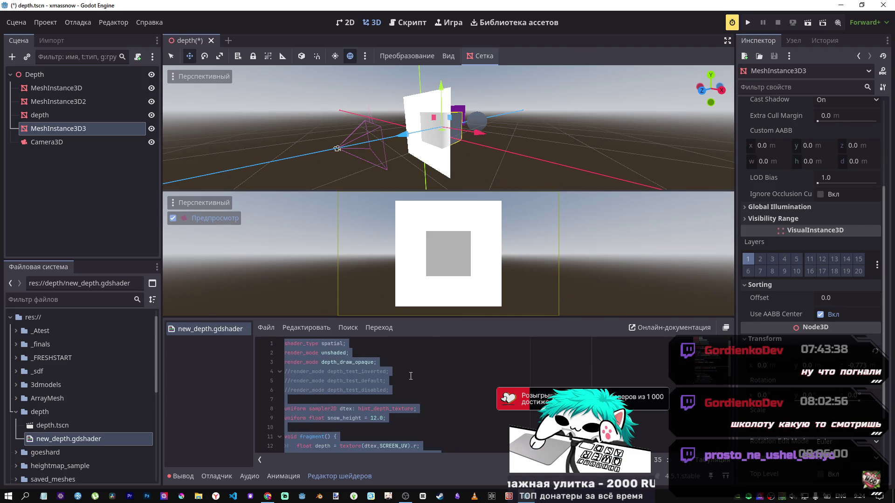
left_click(267, 496)
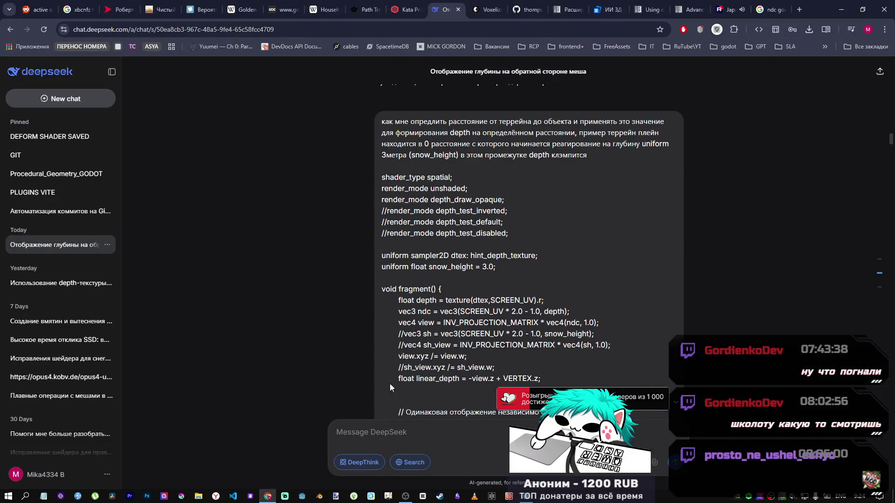
left_click(82, 100)
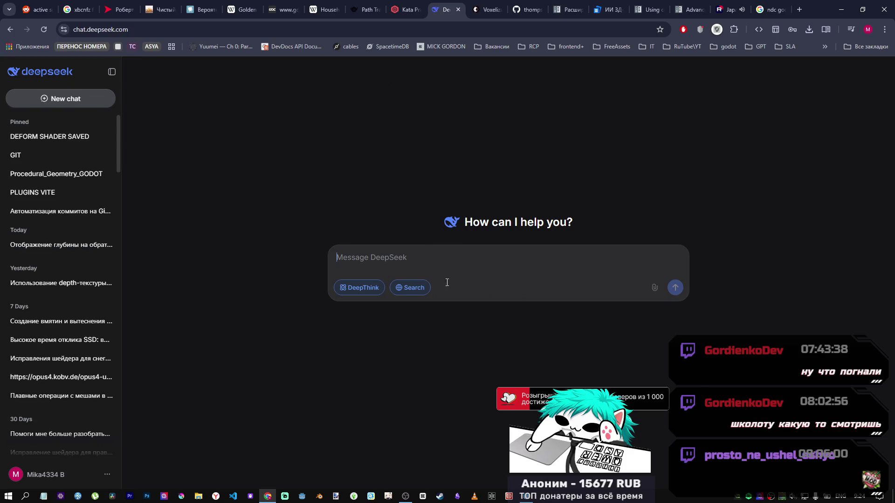
Type the question 'используя шейдер определить с какого расстояния глубина начинает реагировать'.
left_click(44, 30)
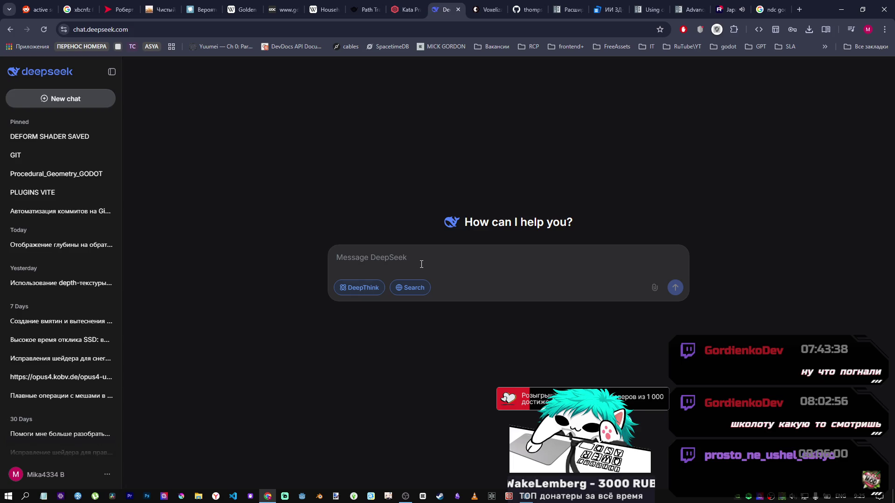
type("b")
key("BackSpace")
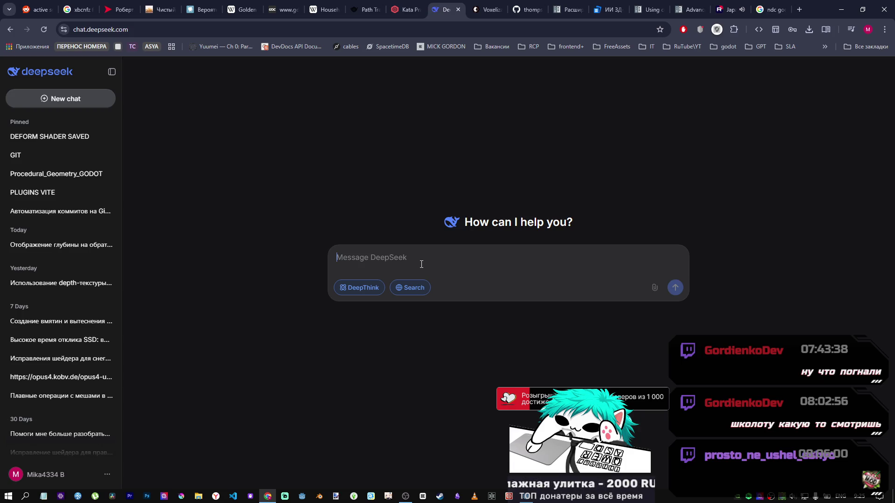
type("используя шейдер м")
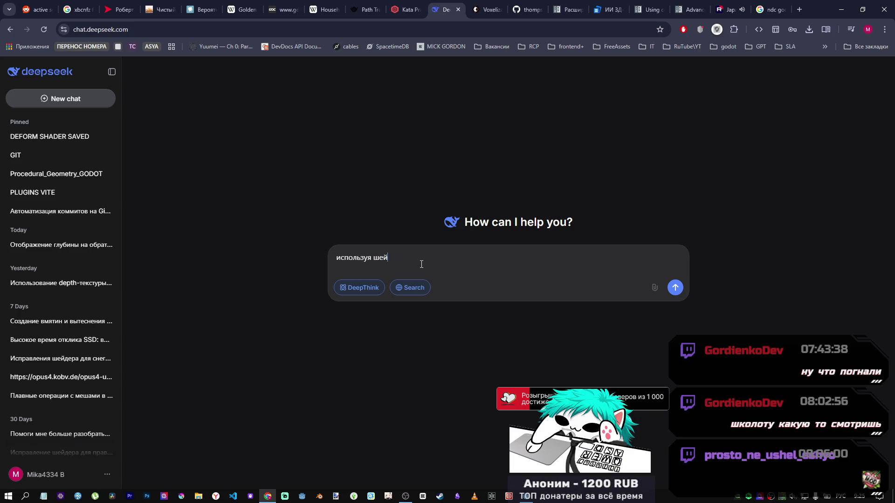
type("не")
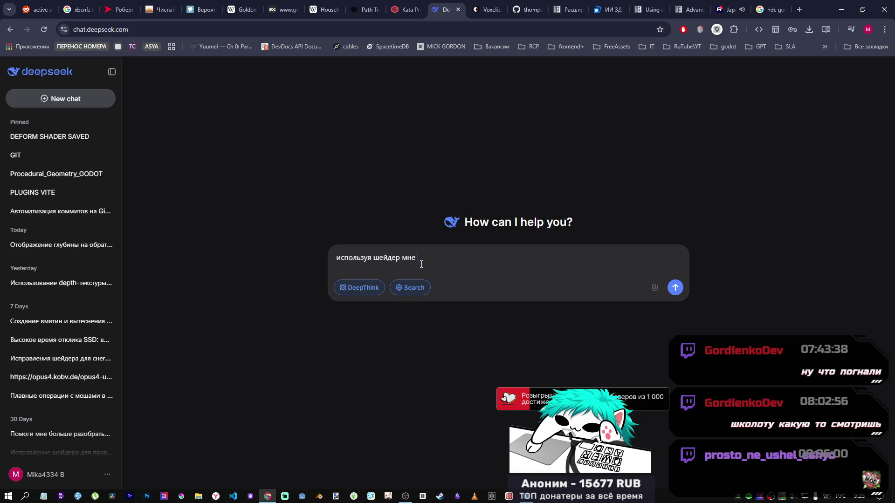
key("shift+Left")
key("shift+Left")
key("shift+Left")
type("определить")
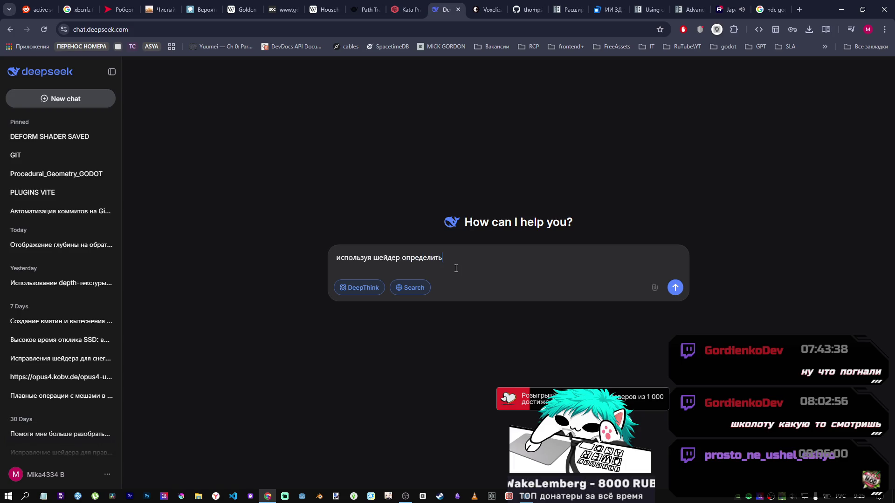
type(" с акого расстоян")
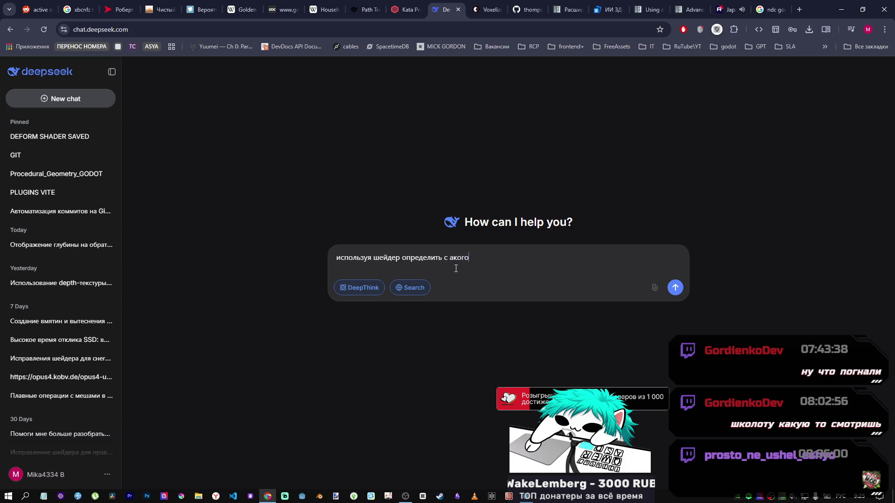
type("ия г")
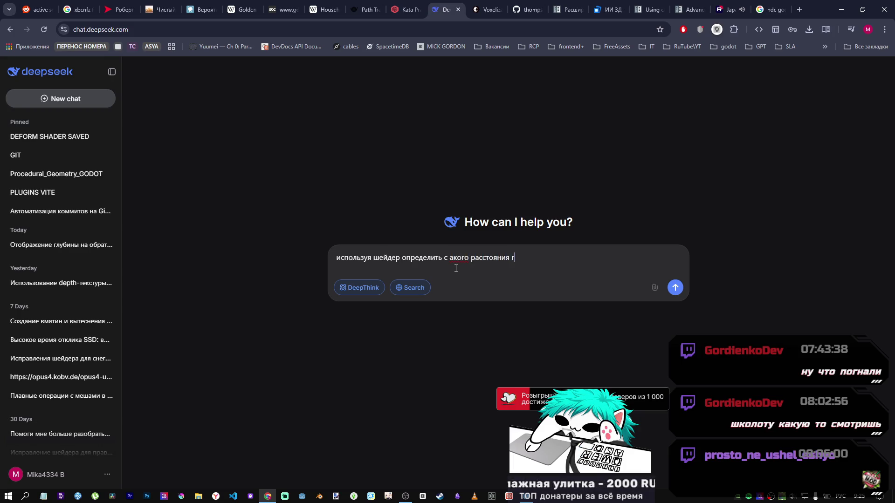
type("лубина начинает ")
type("реагировать")
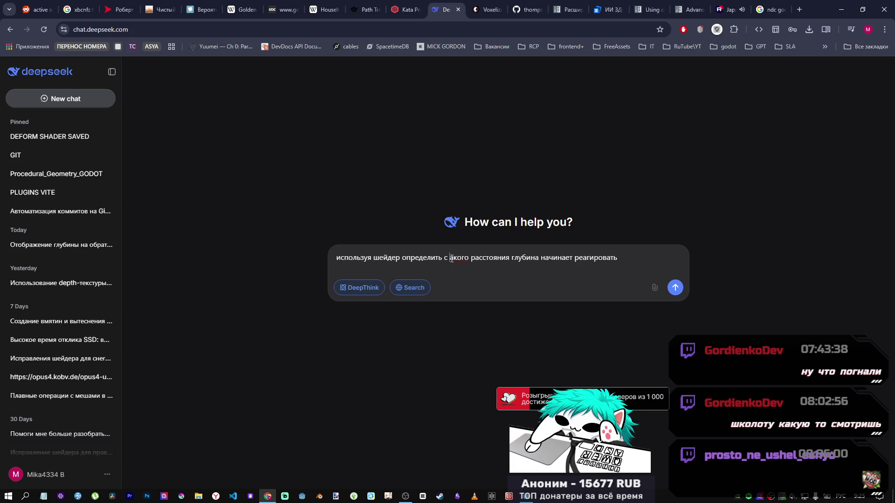
left_click(450, 257)
type("к")
left_click(638, 263)
Paste the shader below, add 'и контроллировать (юниформой snow_height)' to the question, and send.
key("shift+Return")
key("ctrl+v")
scroll(566, 259, "up", 10)
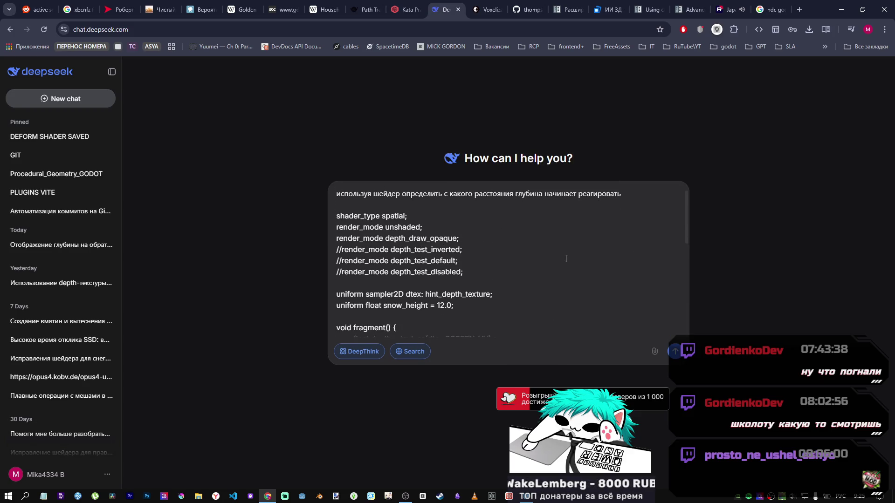
double_click(405, 305)
left_click(452, 201)
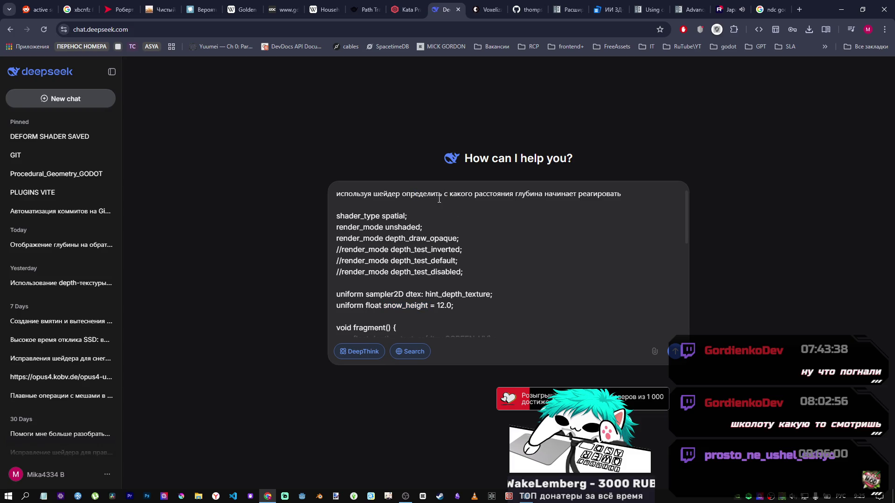
type("и контроллировать")
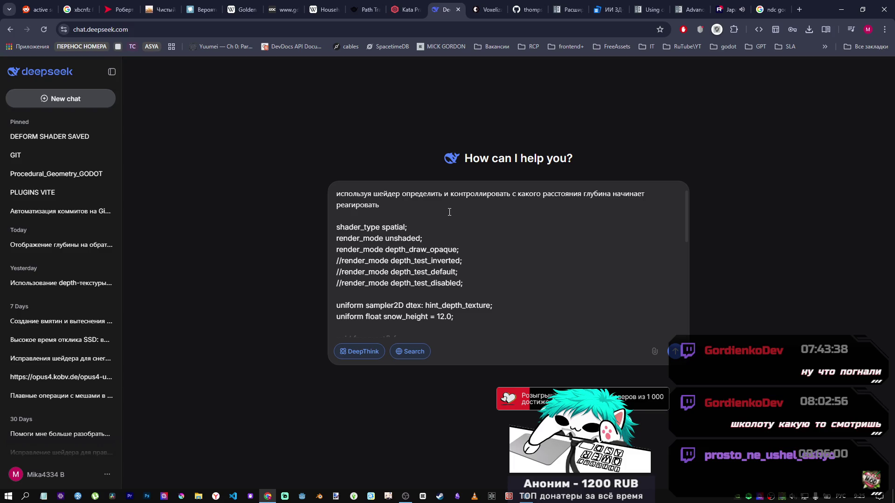
left_click(460, 210)
type("(ю")
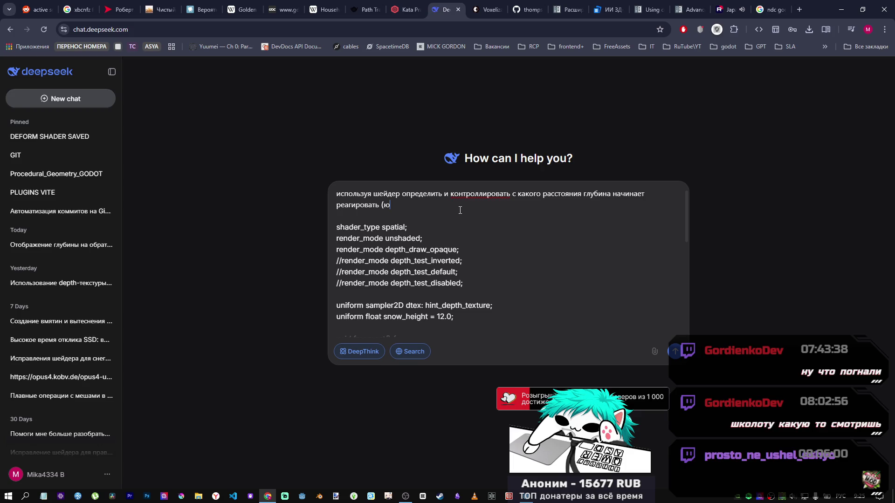
type("ниформой")
type(" snow_height")
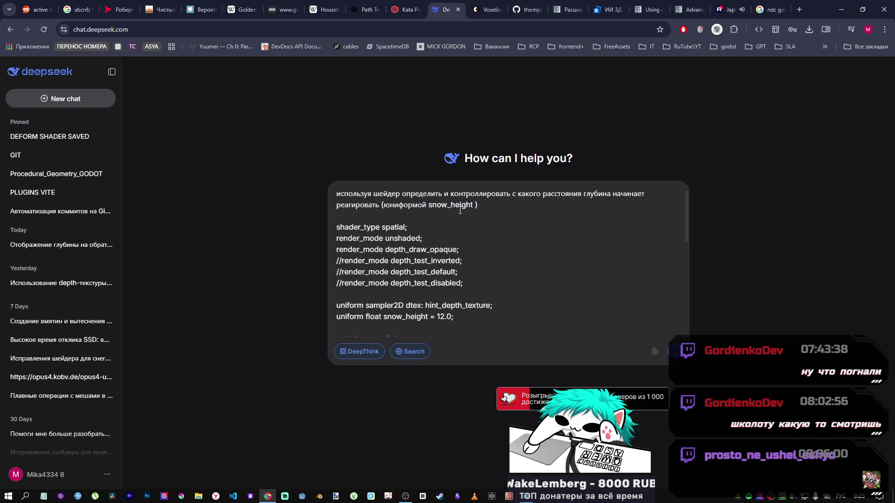
key("Return")
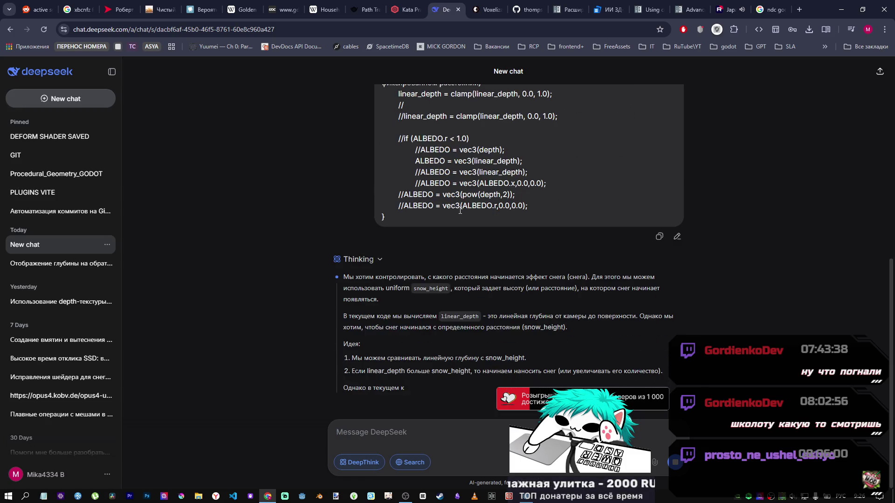
Read DeepSeek's reasoning about snow_height as a distance threshold, then return to Godot.
scroll(458, 212, "up", 4)
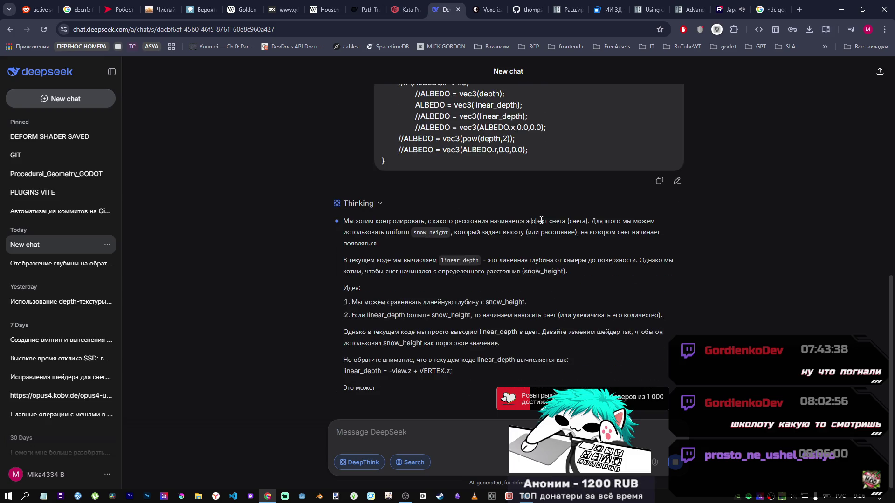
scroll(482, 297, "up", 5)
scroll(513, 300, "down", 4)
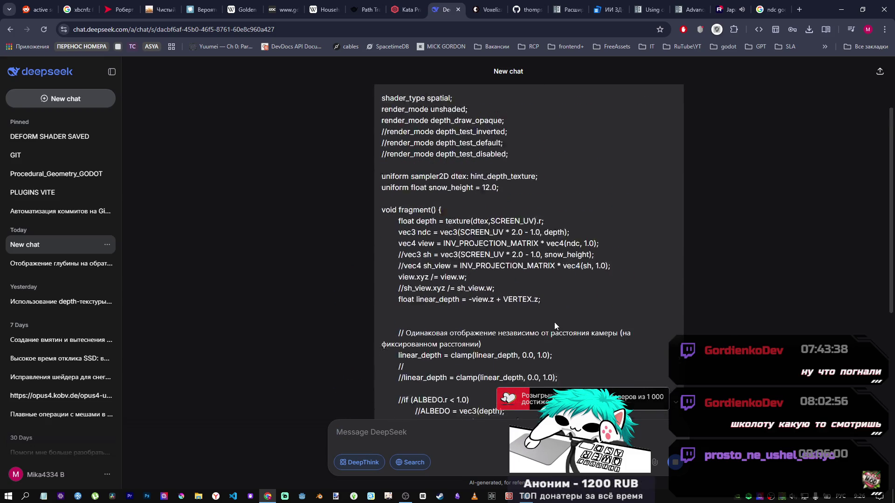
scroll(541, 301, "down", 10)
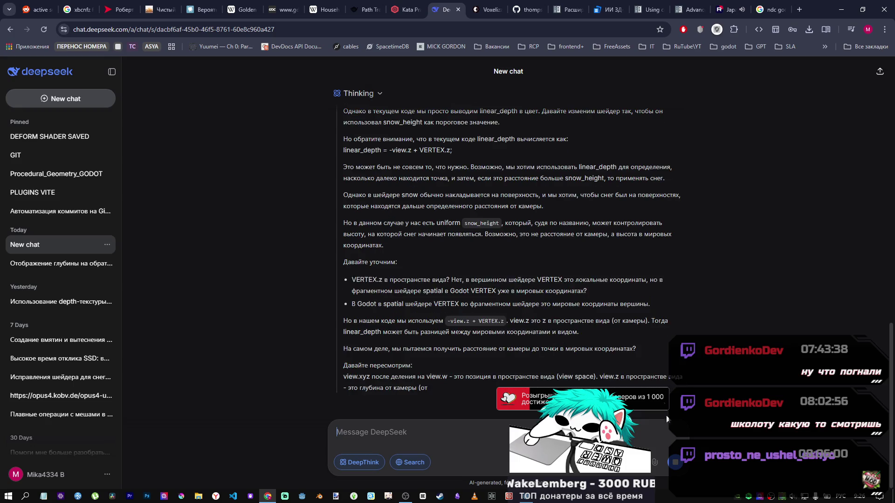
left_click(533, 498)
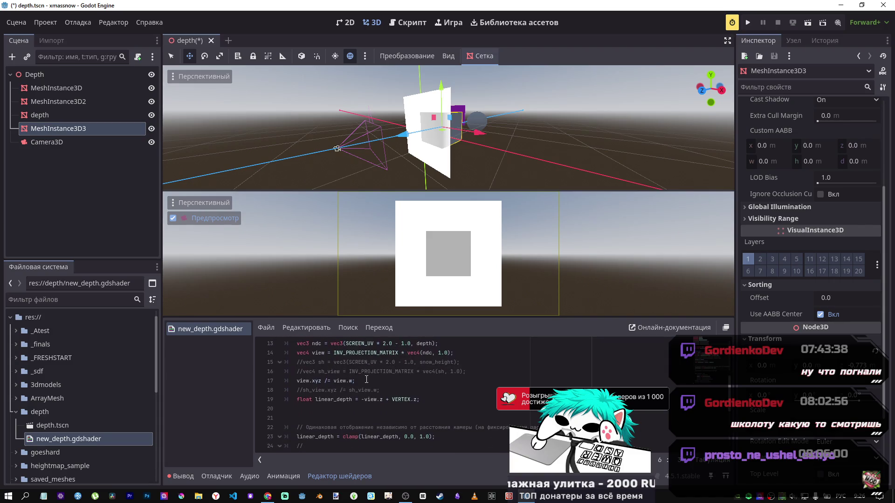
Add a new 'if linear_depth' line above the clamp in the shader code.
left_click(352, 418)
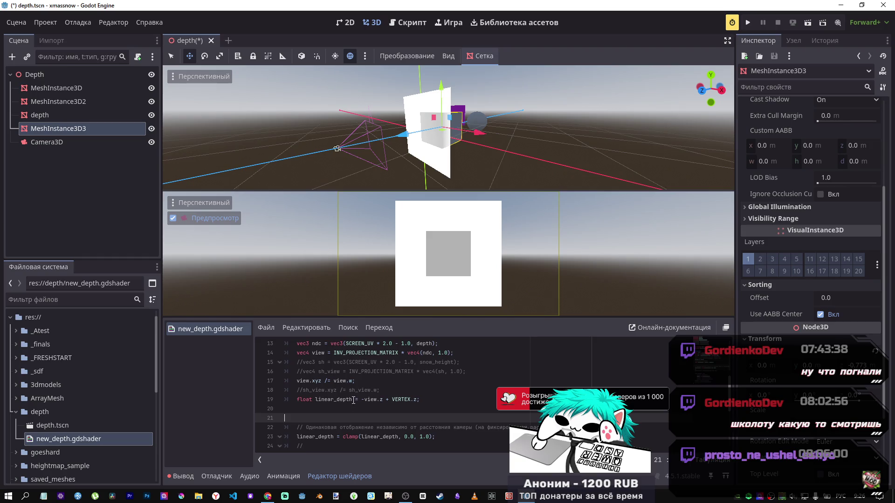
left_click_drag(353, 401, 317, 407)
left_click(316, 407)
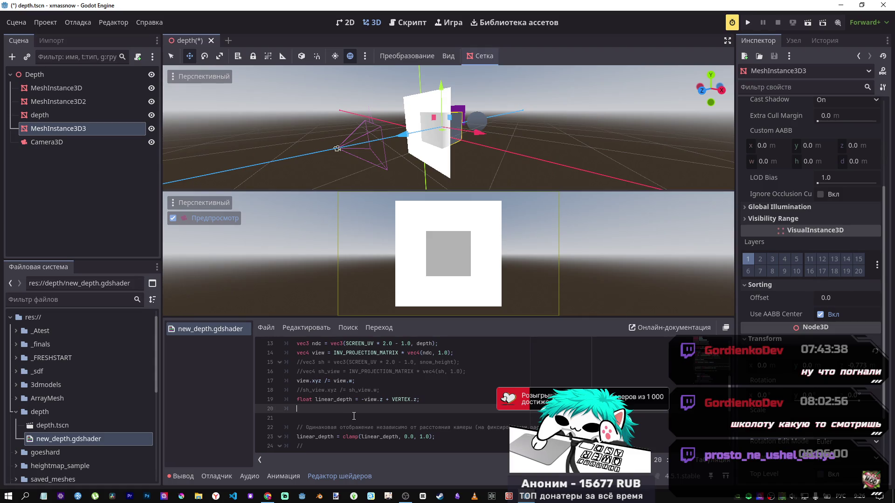
key("Return")
type("ш")
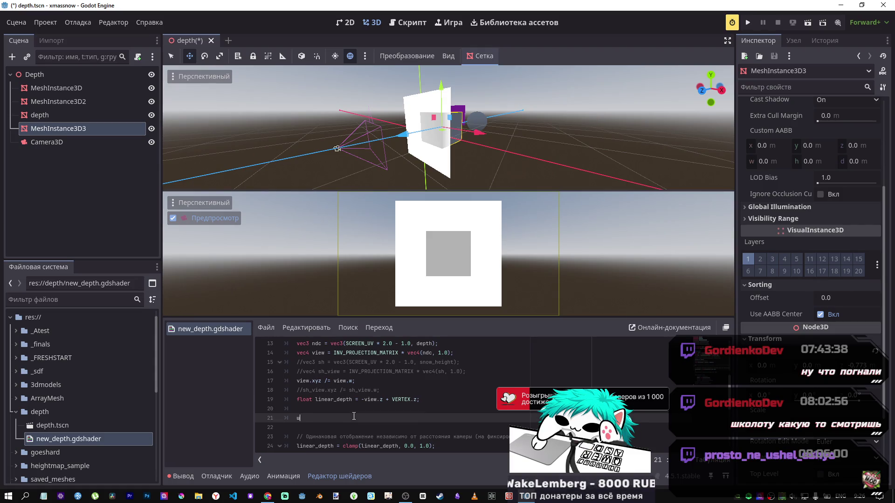
type("аf linear_depth")
scroll(352, 405, "down", 2)
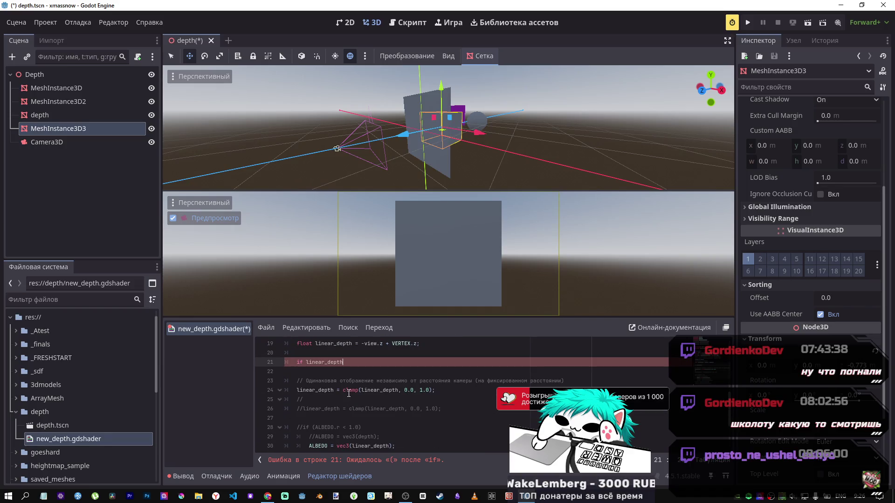
key("shift+Home")
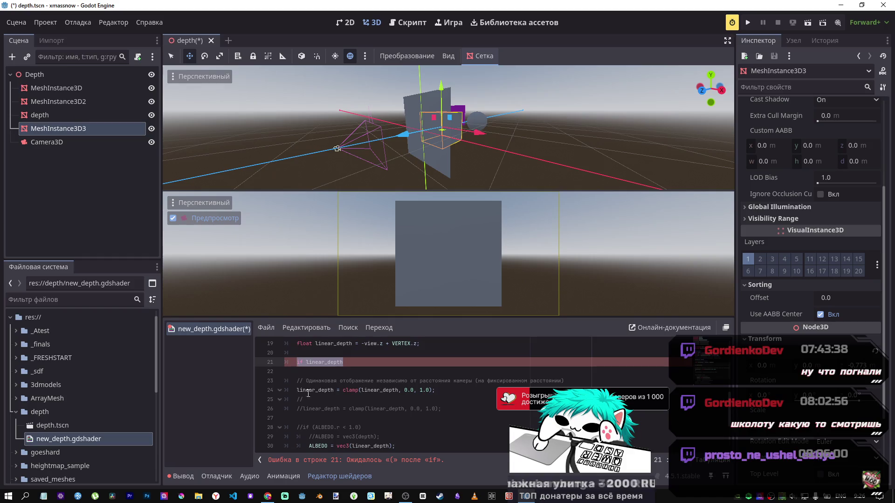
key("ctrl+z")
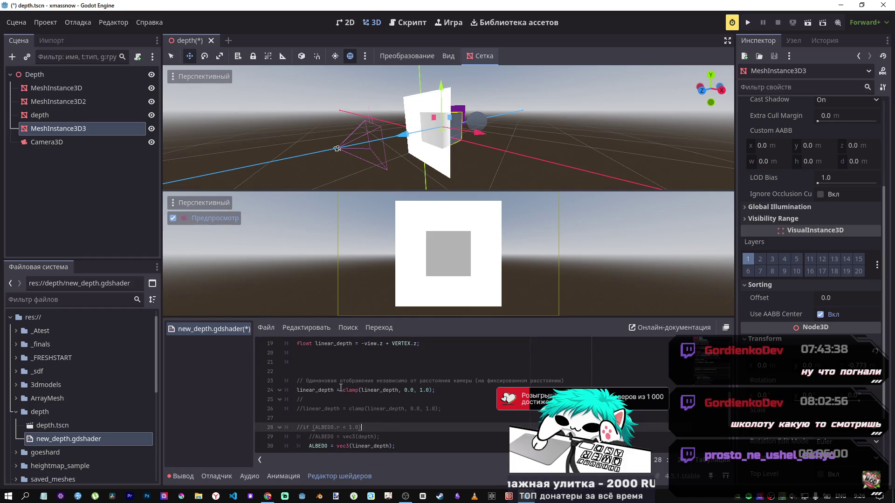
key("ctrl+y")
Complete line 21 as 'if (linear_depth < snow_height)'.
scroll(326, 396, "up", 1)
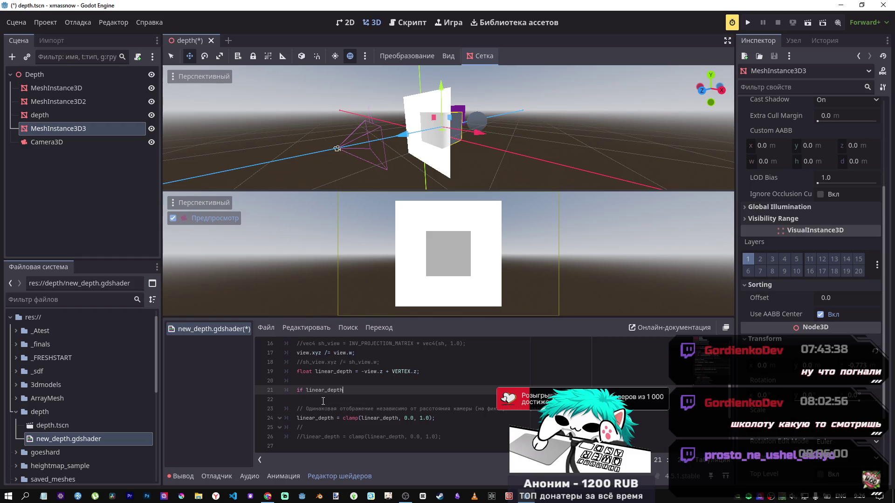
key("ctrl+Left")
type("(")
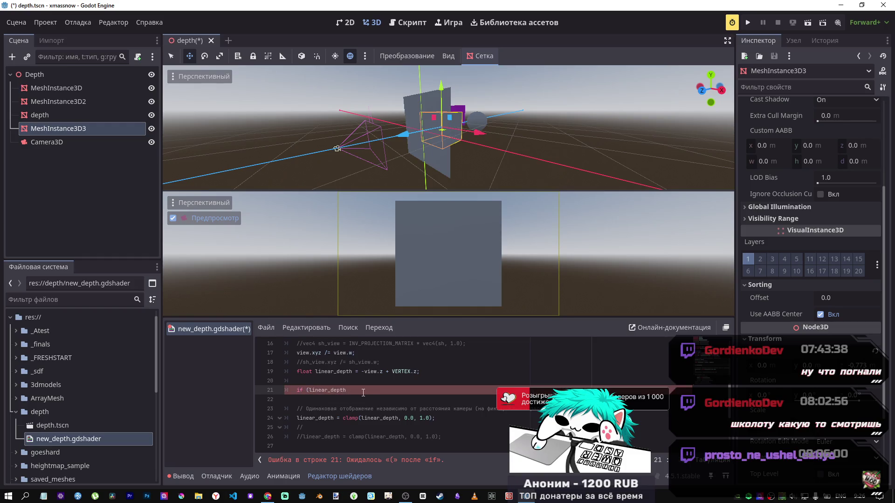
scroll(392, 390, "up", 2)
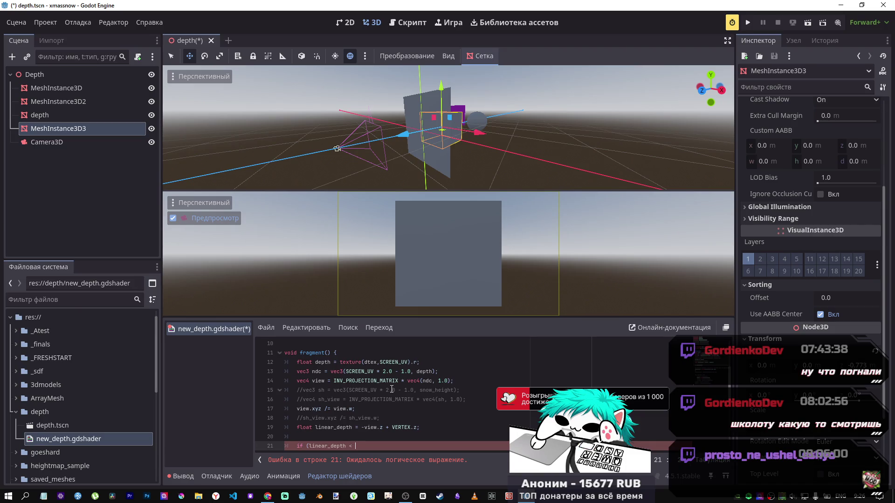
left_click(350, 428)
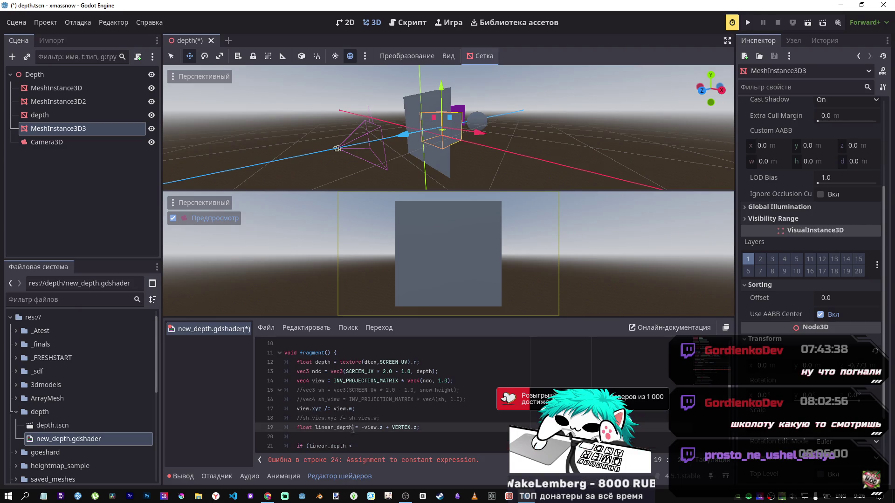
left_click(347, 445)
scroll(363, 436, "up", 3)
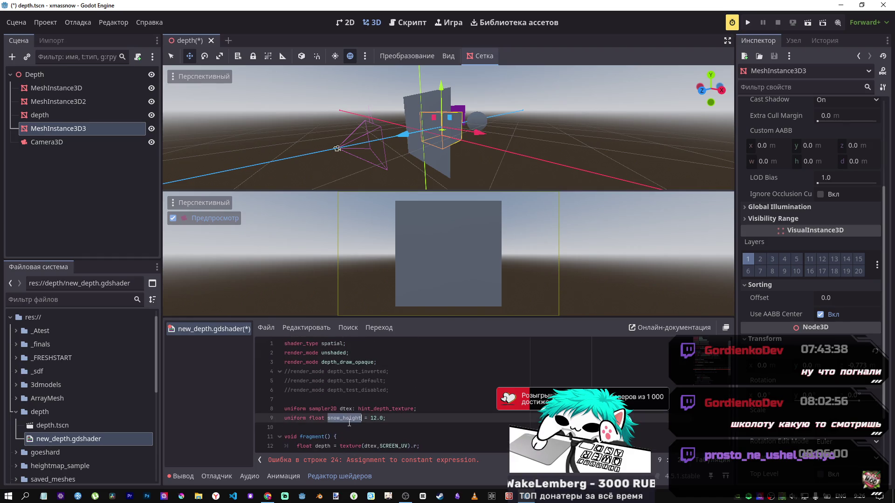
scroll(359, 427, "down", 4)
type("snow_height)")
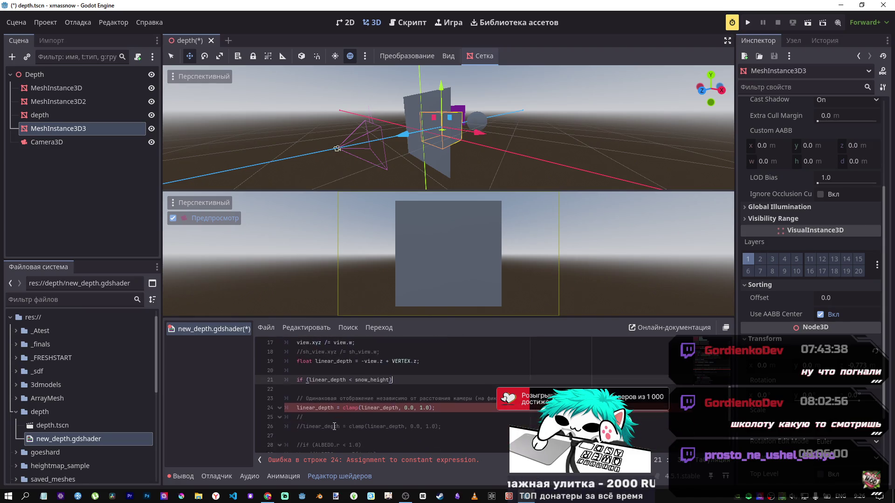
Indent the linear_depth clamp line beneath the new condition.
scroll(335, 408, "down", 2)
scroll(335, 407, "down", 1)
left_click(335, 353)
left_click_drag(335, 353, 358, 353)
key("Tab")
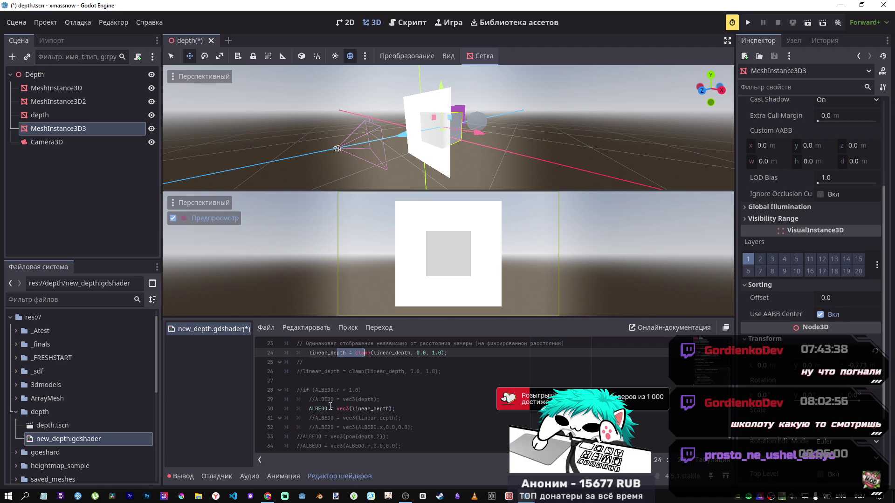
Save, then flip the line-21 condition to 'linear_depth > snow_height'.
key("ctrl+s")
scroll(351, 399, "up", 3)
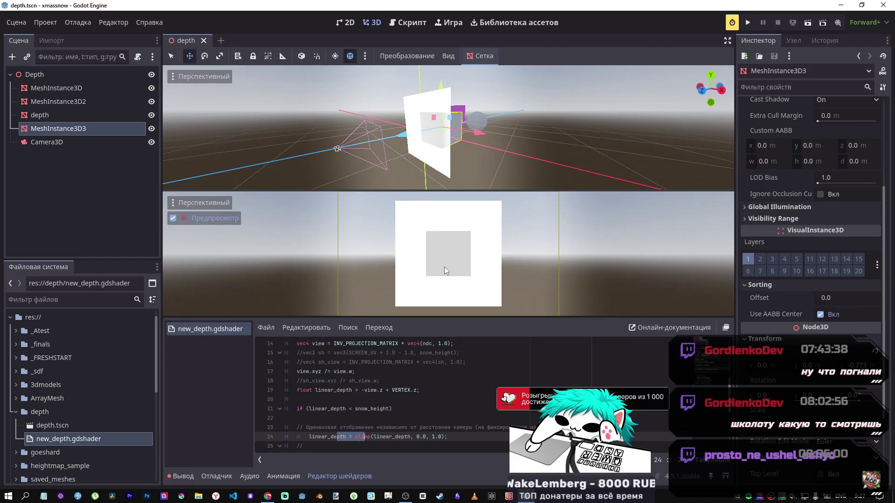
left_click_drag(519, 164, 475, 159)
scroll(358, 391, "down", 1)
left_click(352, 381)
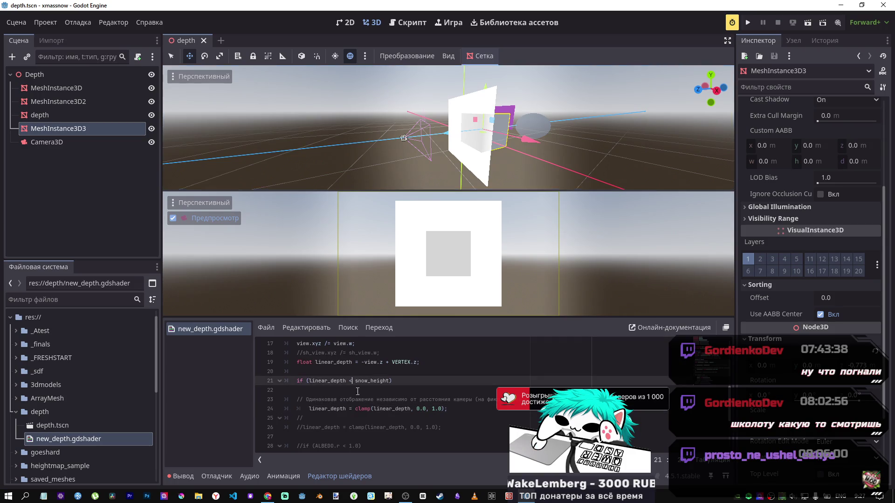
key("BackSpace")
type(">")
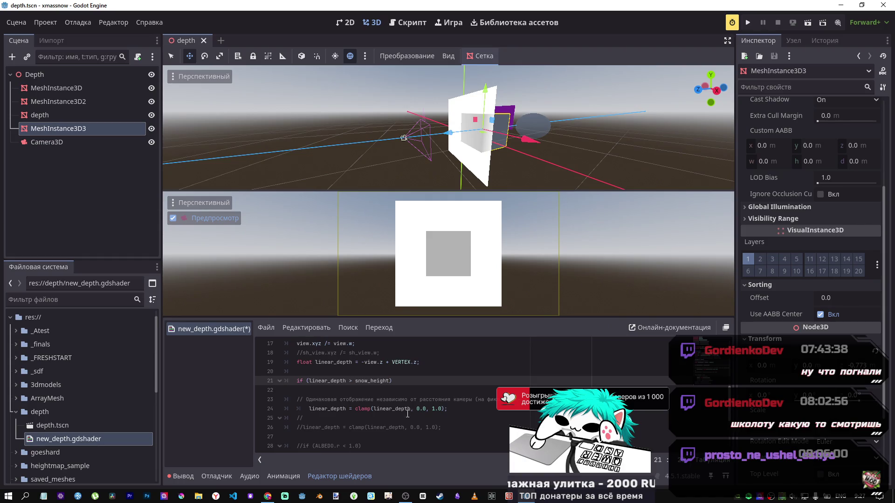
Move MeshInstance3D3 back along Z until the plane renders fully white, then switch to the browser.
left_click_drag(449, 133, 475, 131)
mouse_move(486, 130)
left_mouse_down()
mouse_move(466, 133)
mouse_move(490, 131)
mouse_move(478, 132)
left_mouse_up()
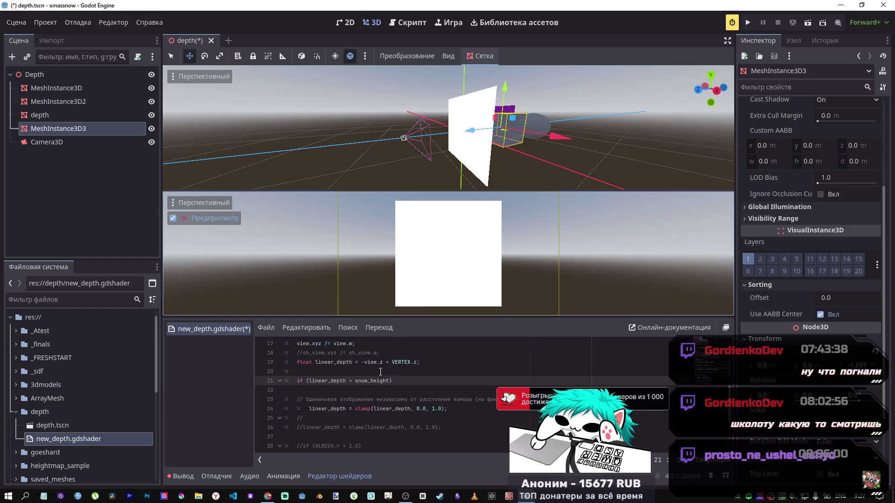
left_click(325, 372)
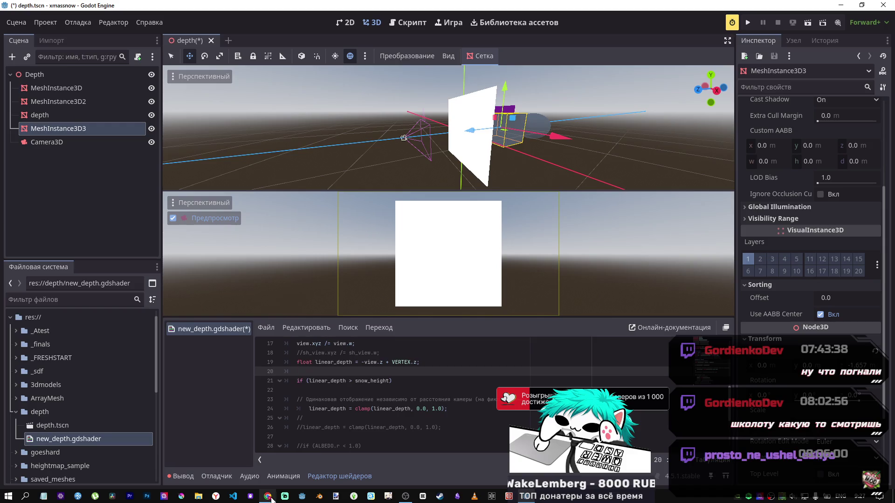
mouse_move(268, 496)
left_click(265, 471)
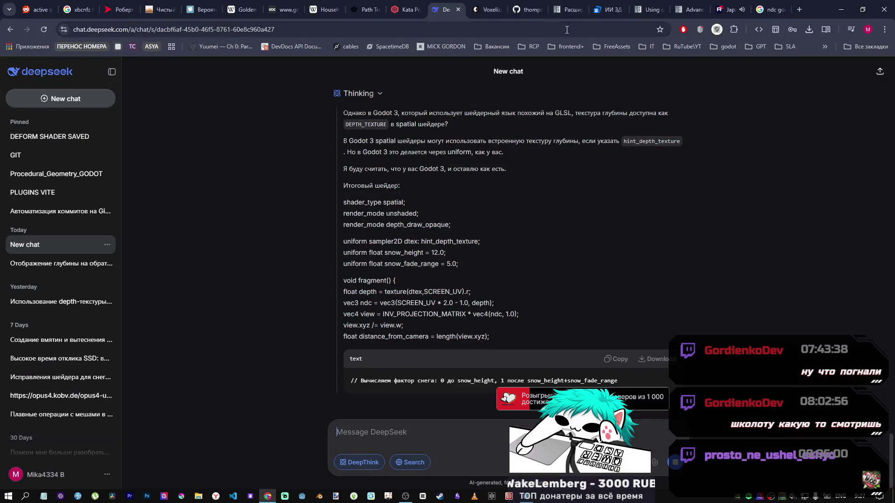
Search Google for 'how to print in gdshader?'.
left_click(771, 9)
left_click_drag(157, 81, 30, 80)
type("ho")
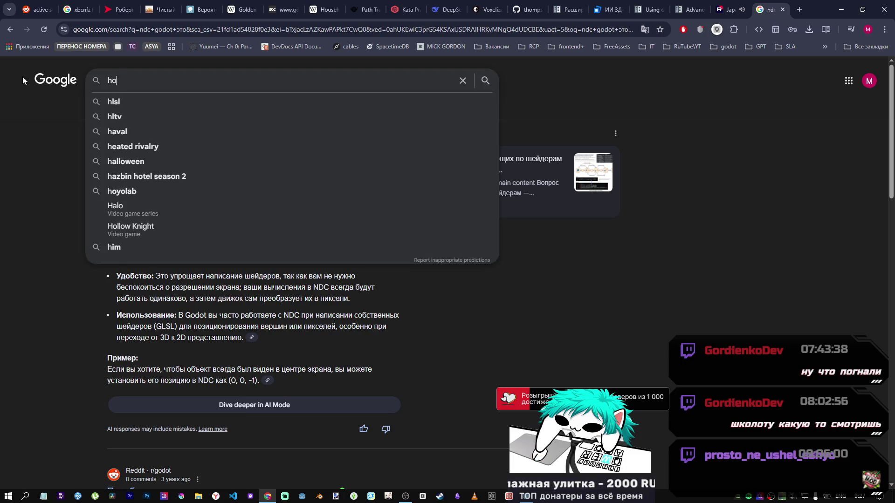
type("w to print in gd")
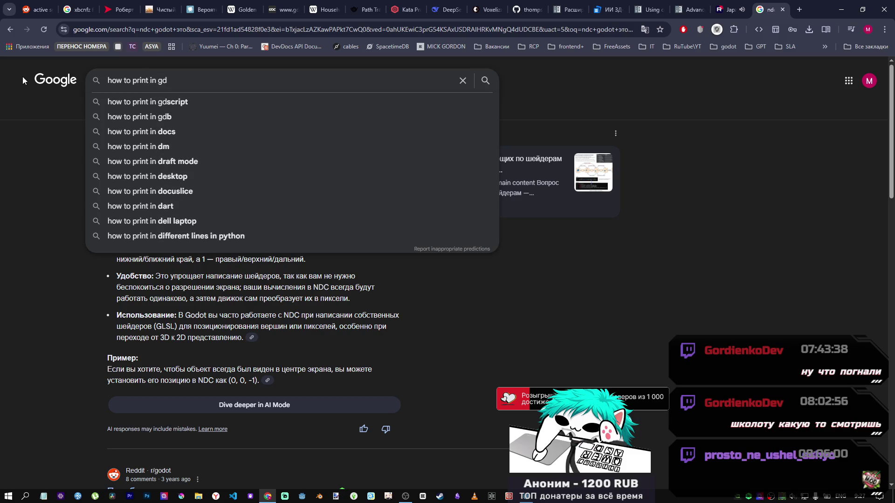
type("shader?")
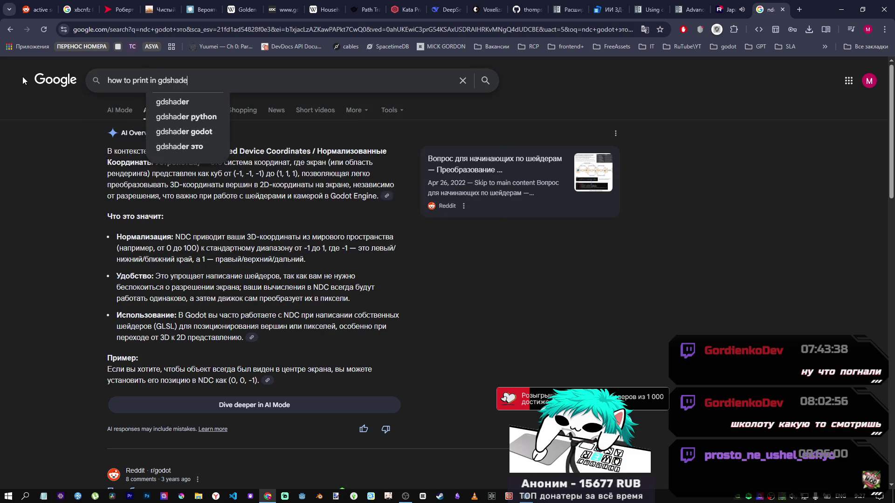
key("Return")
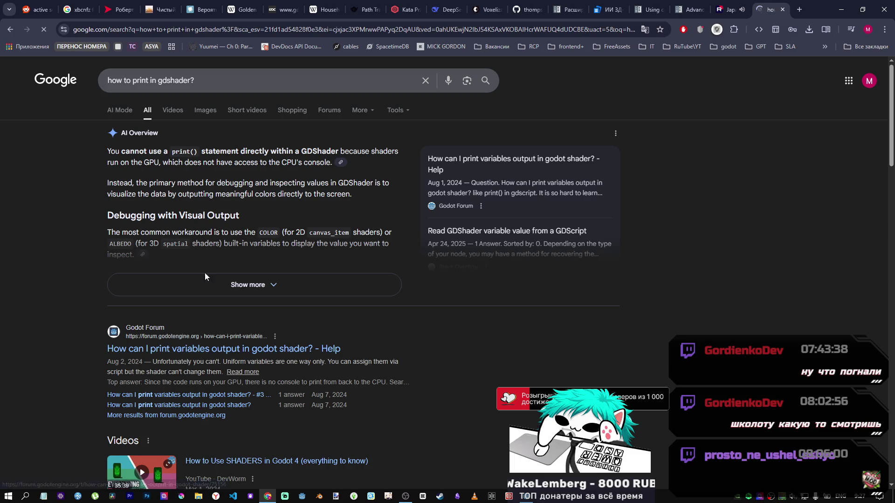
Expand and read the AI Overview on debugging via COLOR or ALBEDO output, then return to Godot.
left_click(264, 284)
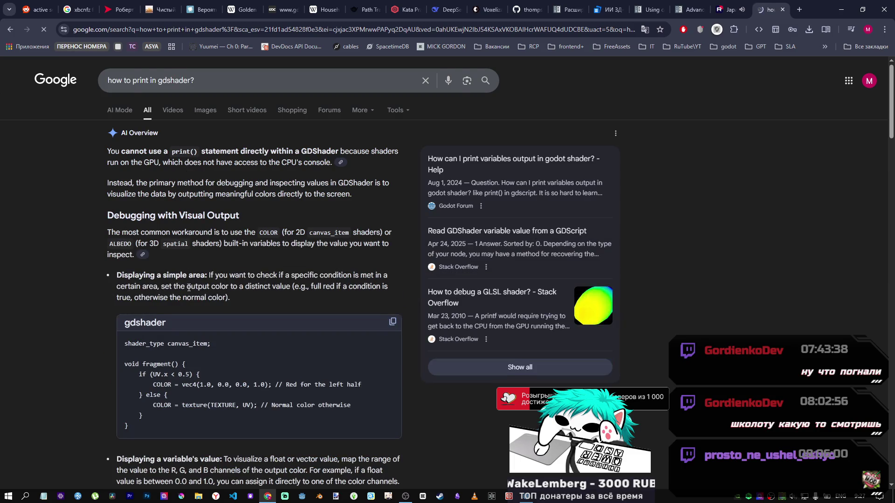
scroll(157, 336, "down", 1)
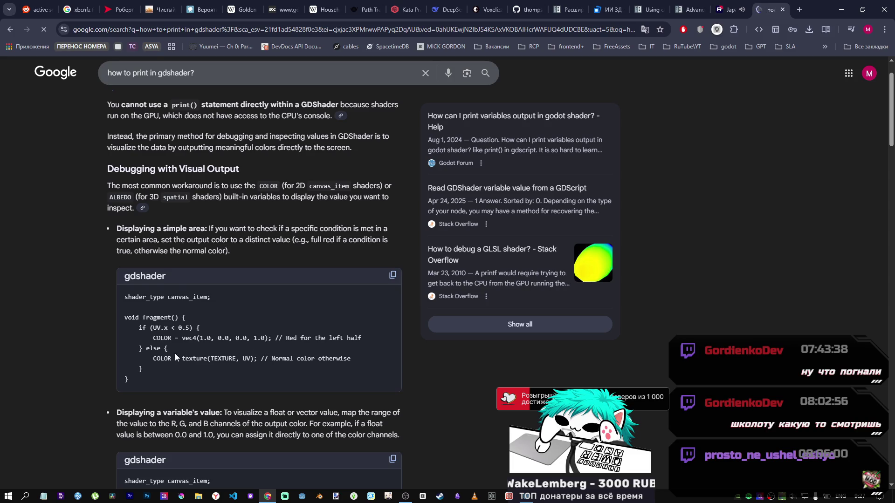
scroll(160, 297, "down", 4)
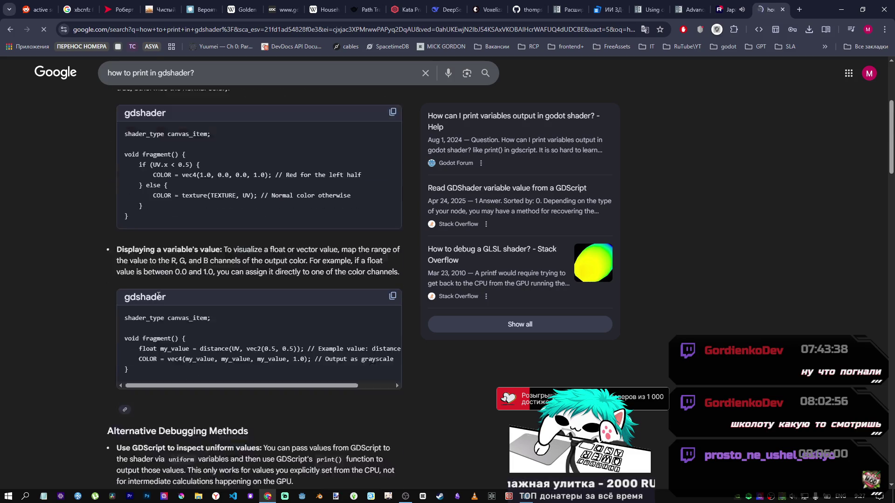
mouse_move(265, 362)
left_mouse_down()
mouse_move(303, 362)
mouse_move(265, 361)
left_mouse_up()
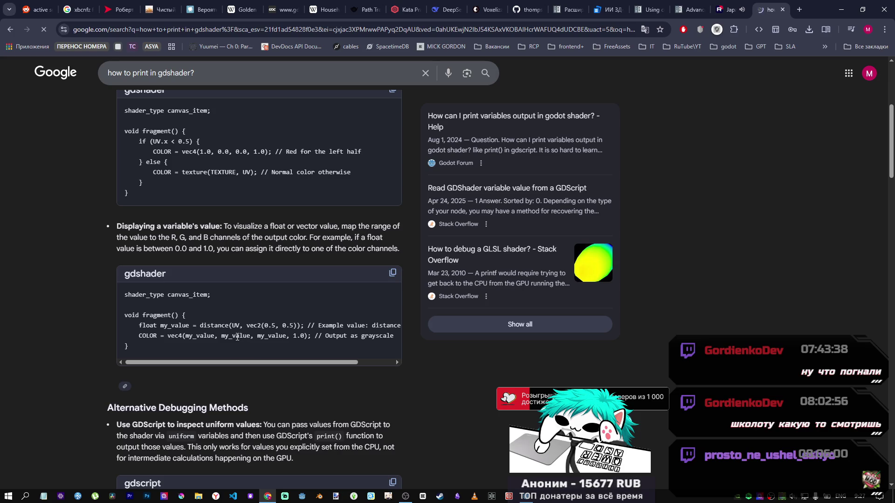
scroll(231, 336, "down", 5)
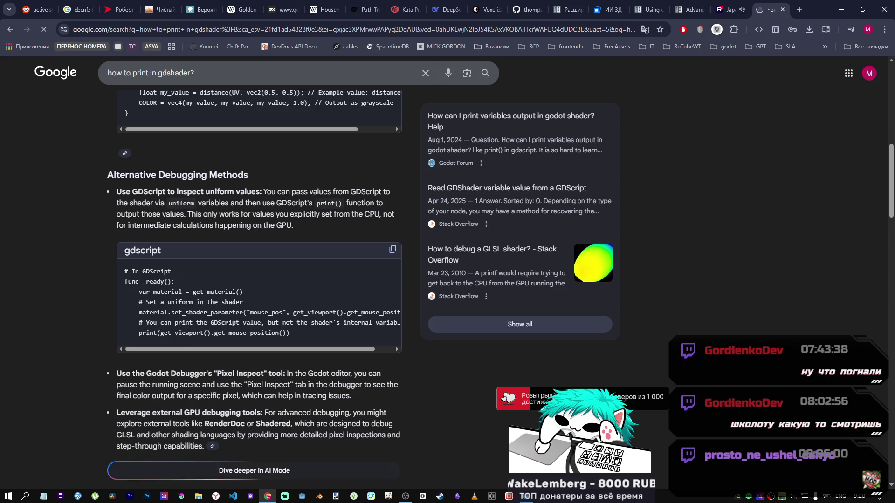
scroll(183, 331, "up", 3)
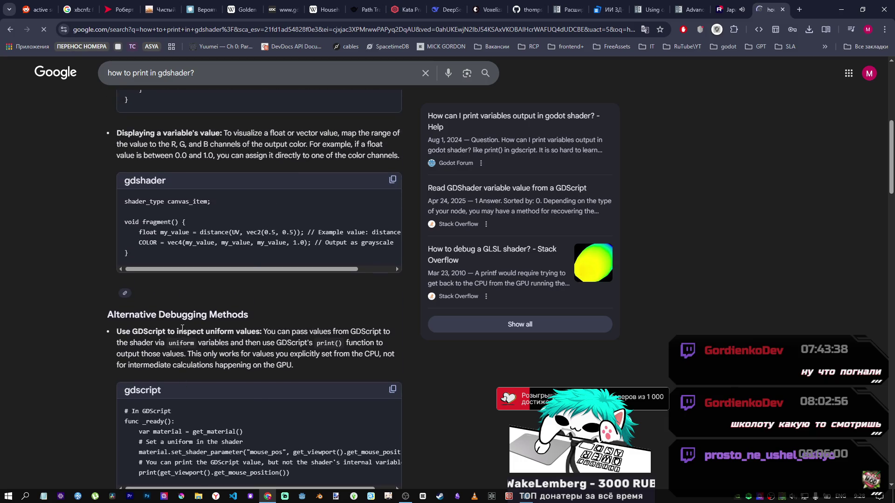
scroll(180, 330, "up", 3)
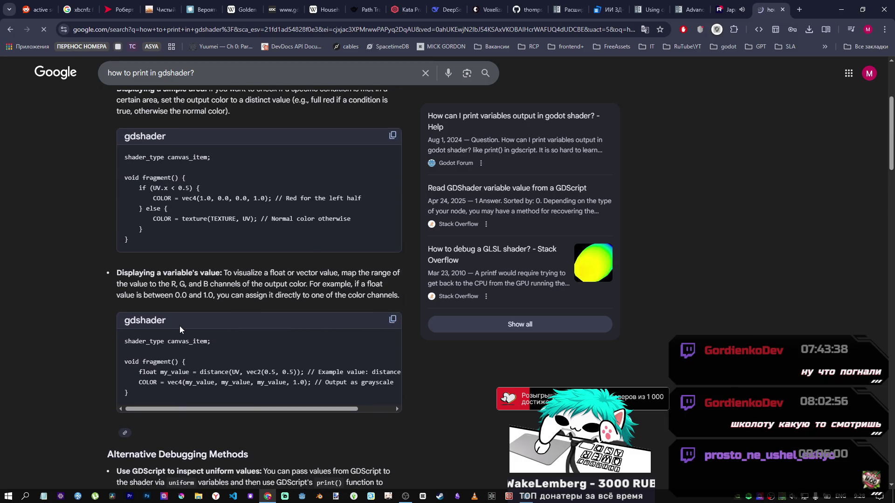
scroll(180, 328, "up", 1)
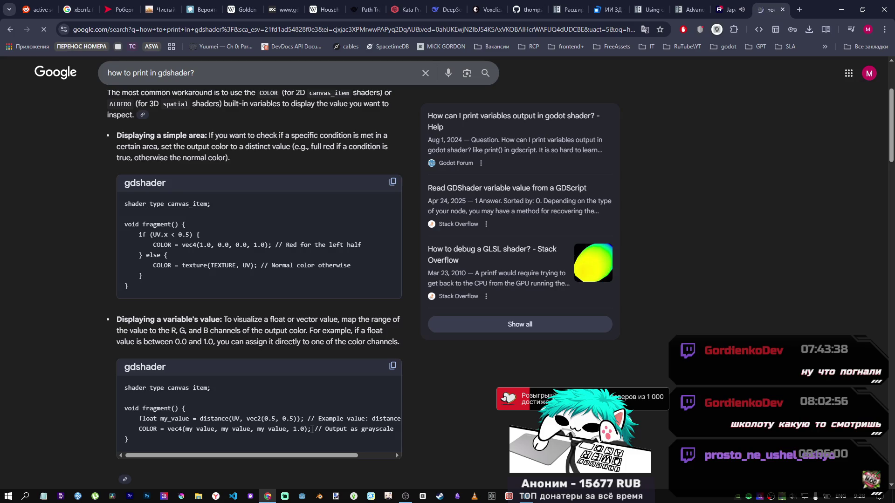
scroll(287, 345, "up", 3)
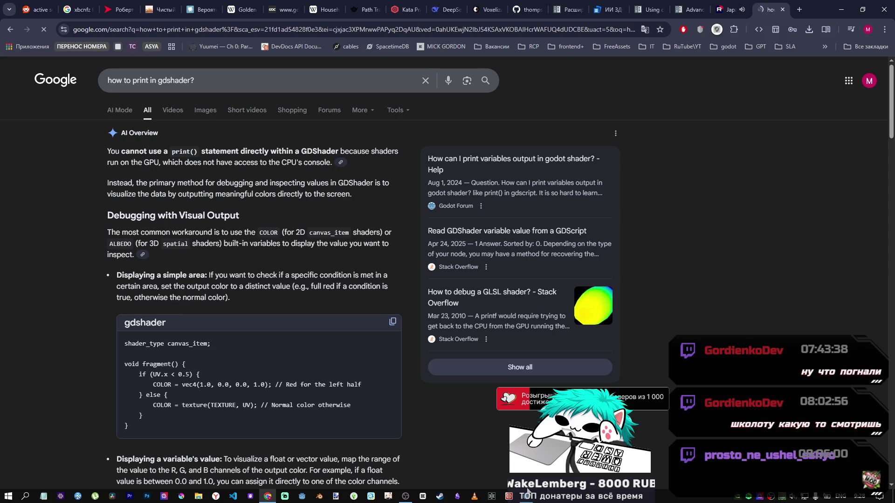
left_click(525, 494)
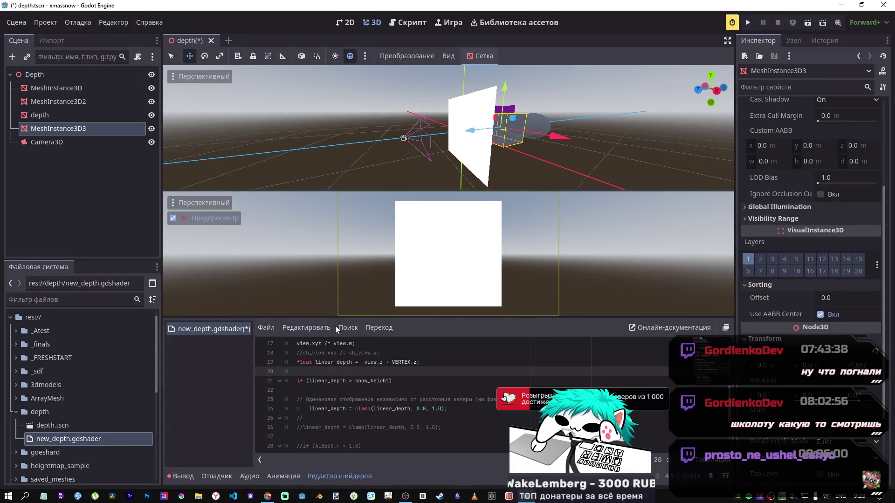
Bring Chrome's DeepSeek chat about controlling snow distance to the front.
scroll(351, 400, "down", 3)
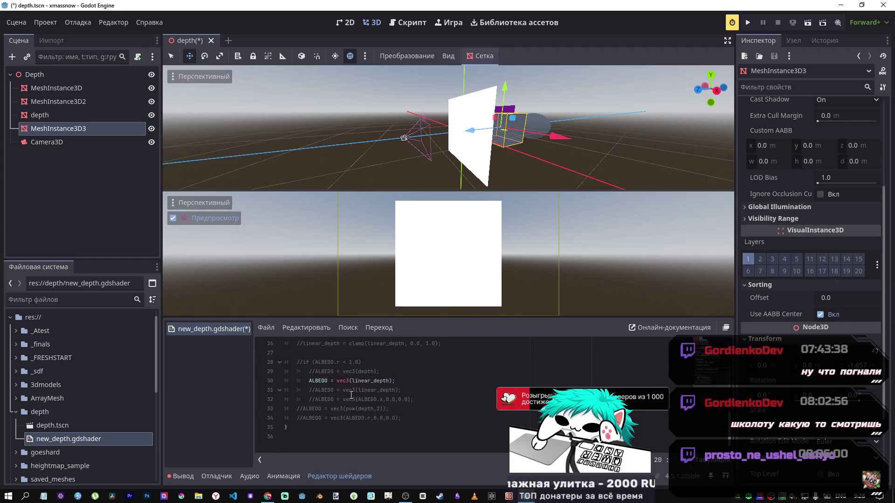
scroll(351, 395, "up", 3)
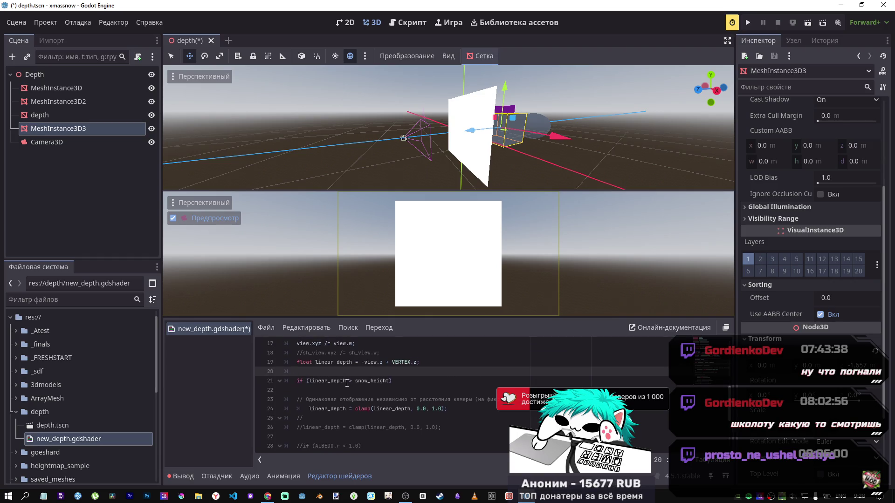
left_click(265, 497)
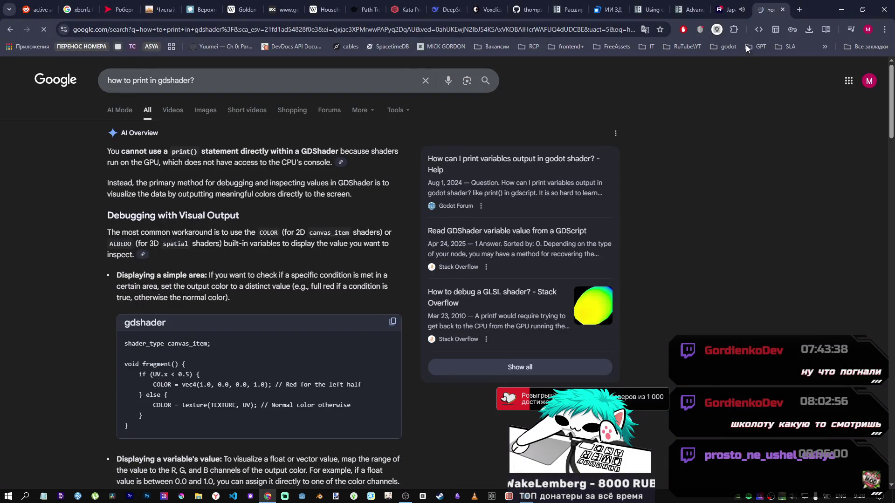
left_click(443, 10)
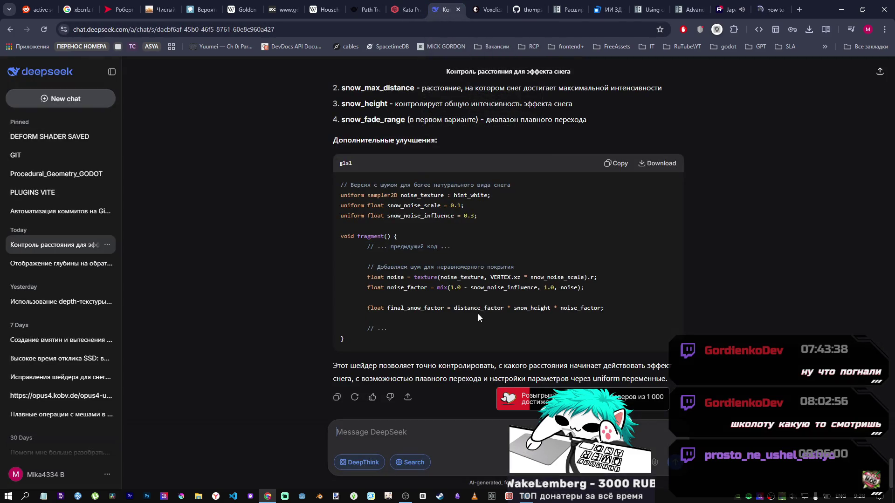
scroll(477, 314, "up", 15)
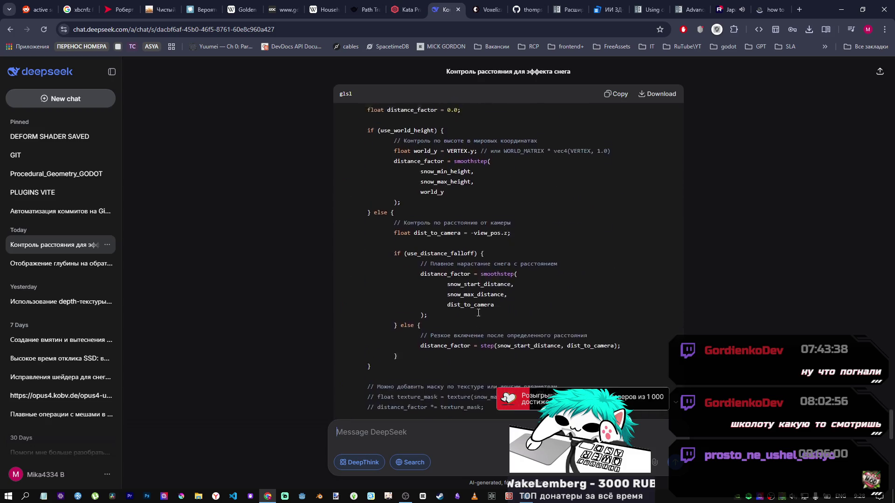
scroll(476, 318, "up", 3)
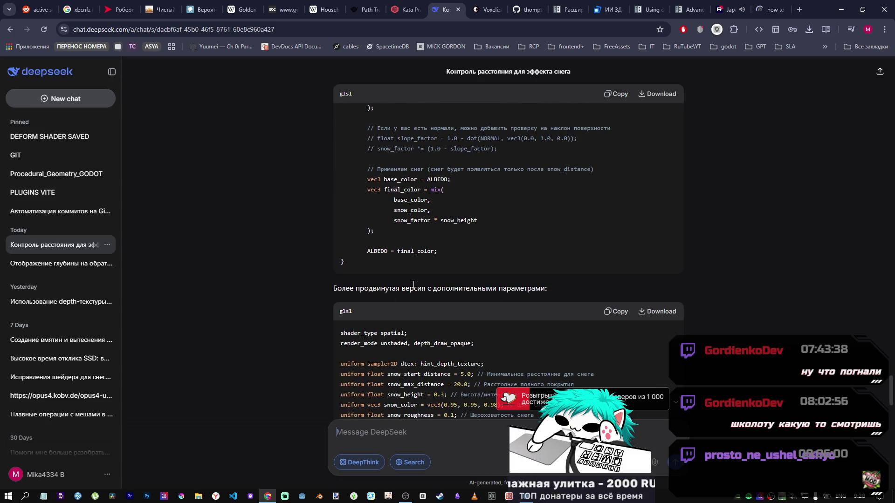
scroll(477, 291, "up", 12)
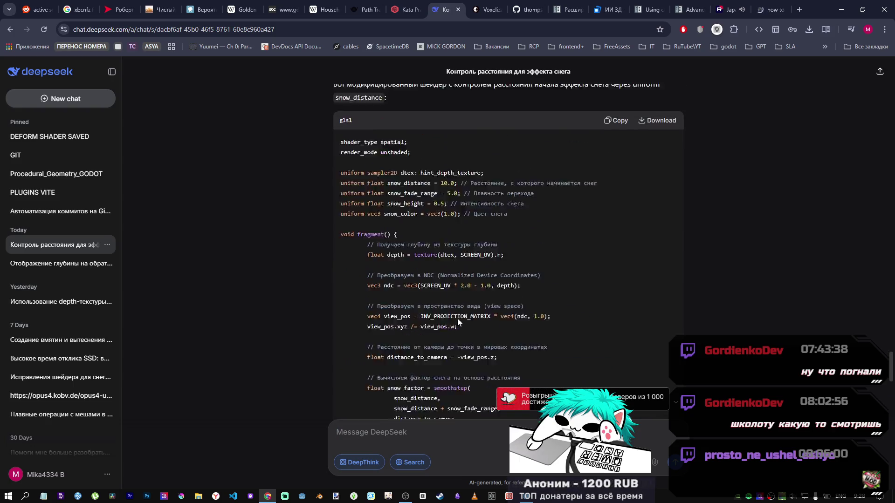
scroll(451, 306, "down", 4)
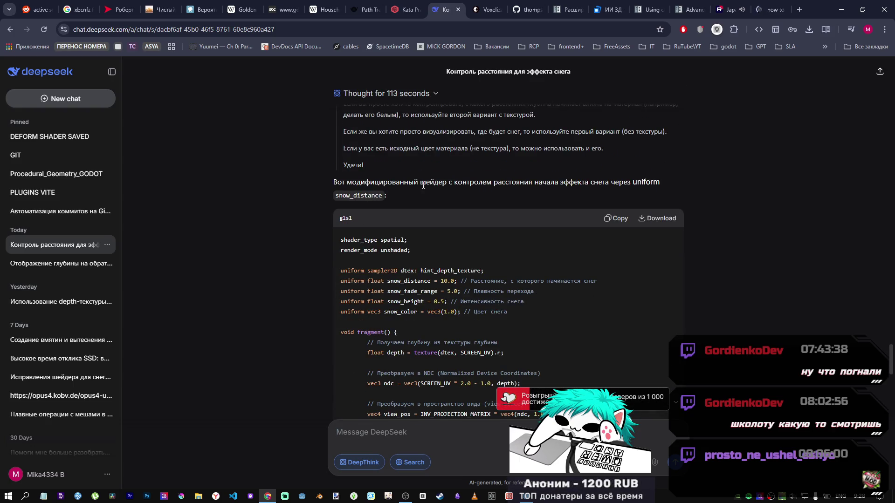
scroll(442, 200, "down", 2)
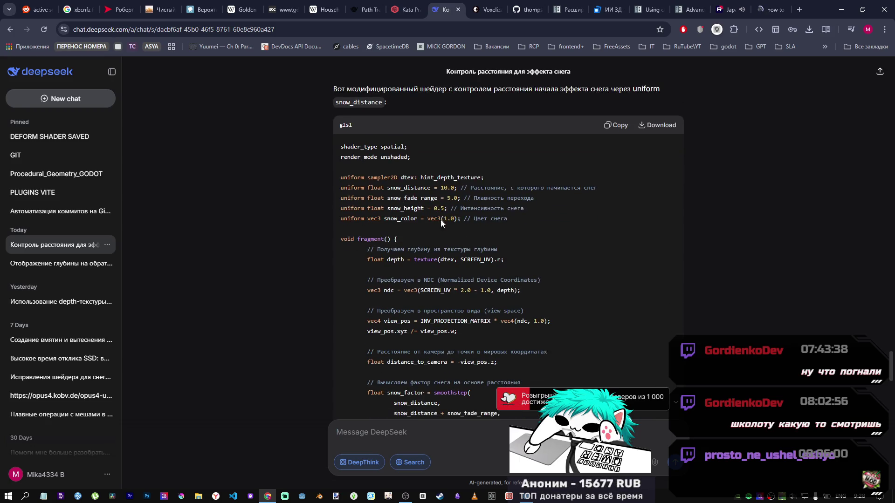
scroll(475, 250, "down", 1)
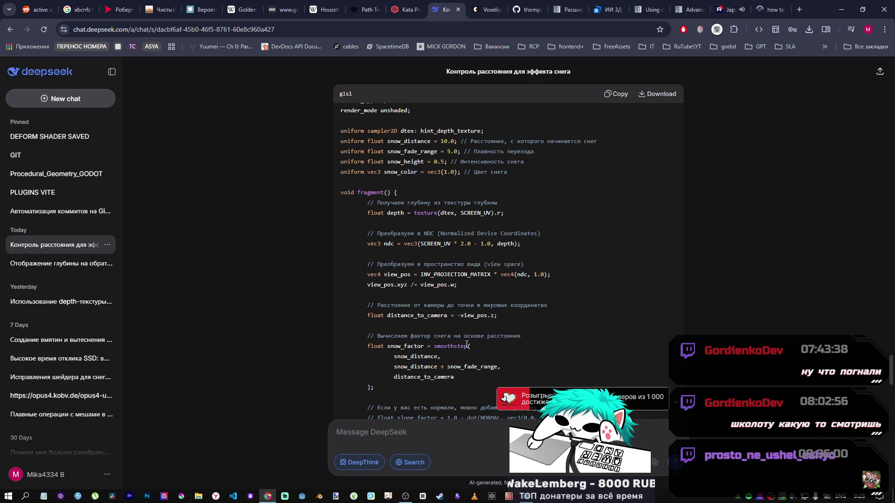
scroll(492, 349, "down", 3)
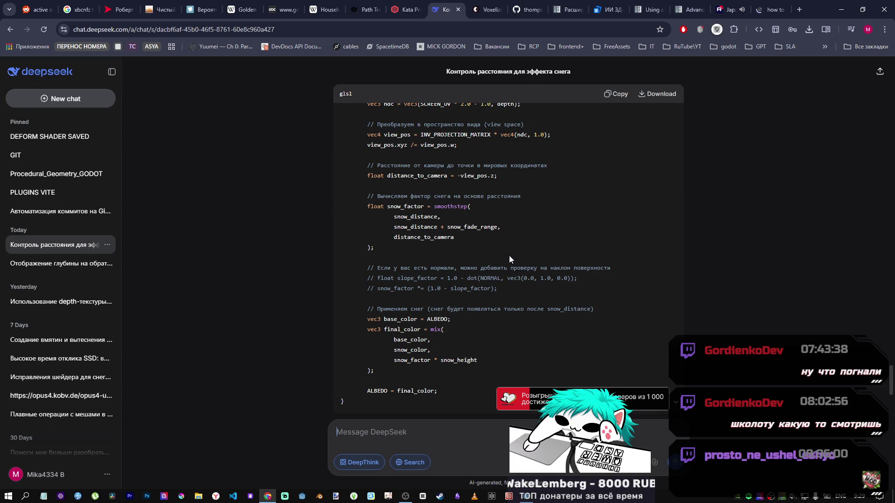
scroll(513, 267, "up", 4)
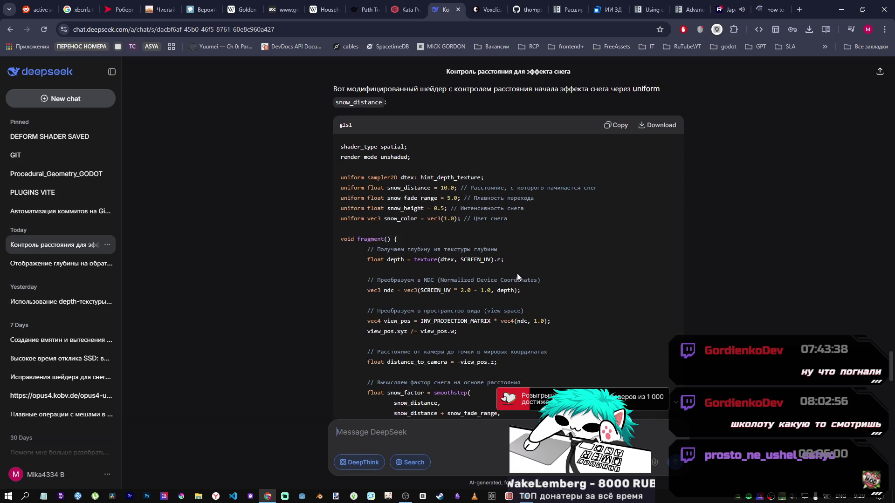
left_click(529, 500)
Delete the snow_height if-condition line from the shader.
left_click_drag(393, 381, 251, 382)
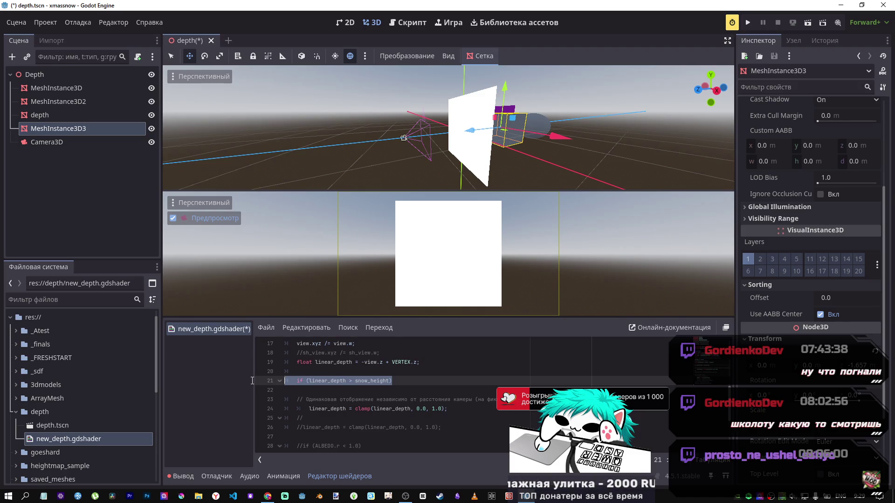
left_click(352, 381)
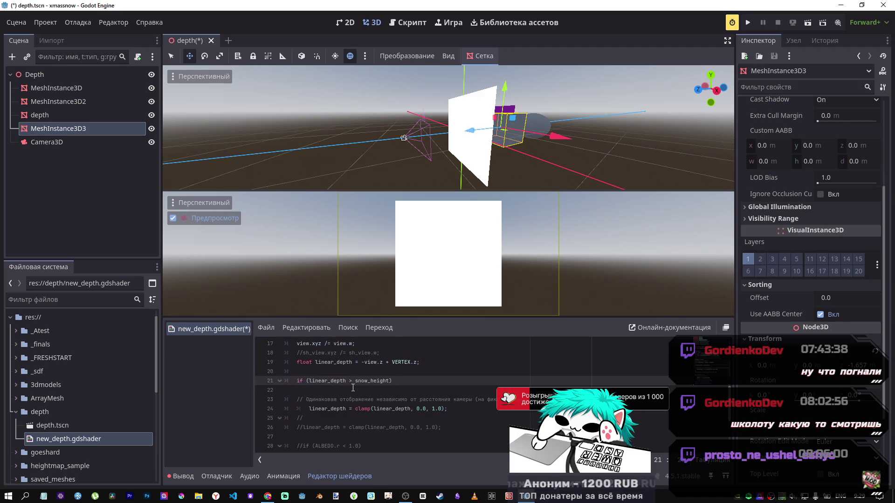
scroll(351, 383, "up", 2)
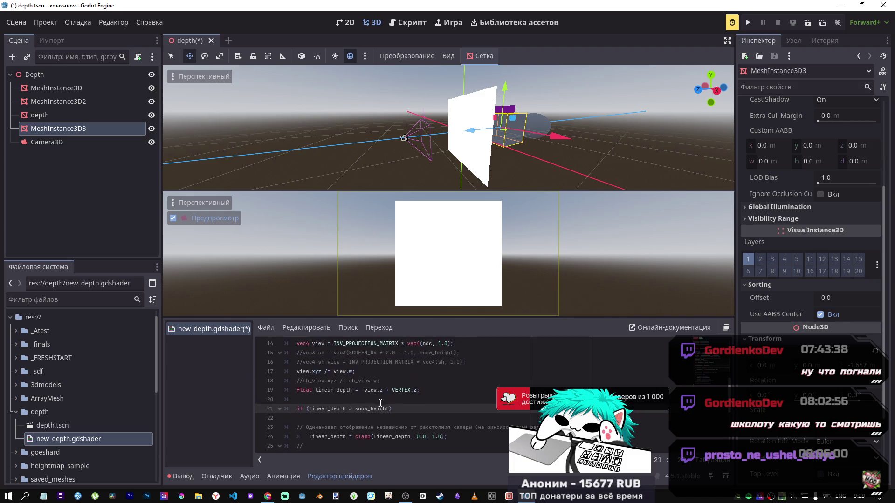
left_click_drag(390, 409, 356, 410)
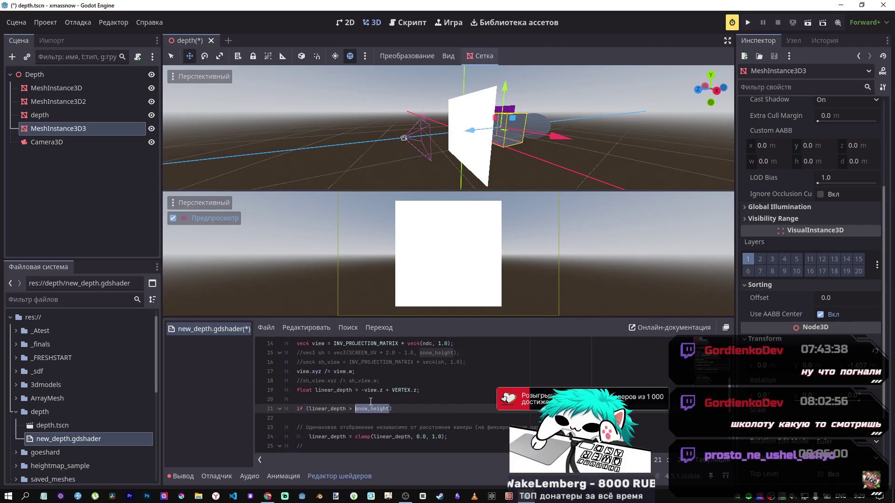
left_click_drag(393, 409, 243, 397)
key("BackSpace")
key("BackSpace")
Unindent the linear_depth clamp and ALBEDO lines together and save the shader.
scroll(358, 409, "down", 2)
left_click(341, 362)
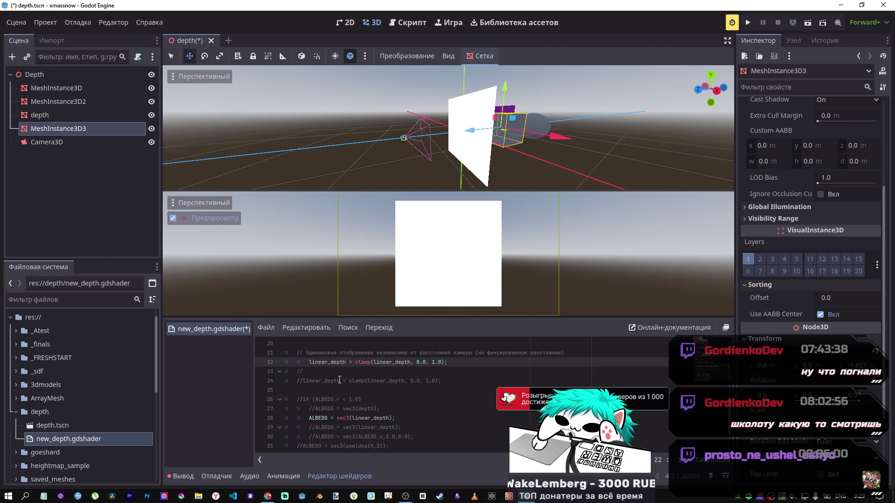
key("Home")
left_click(309, 418, "alt")
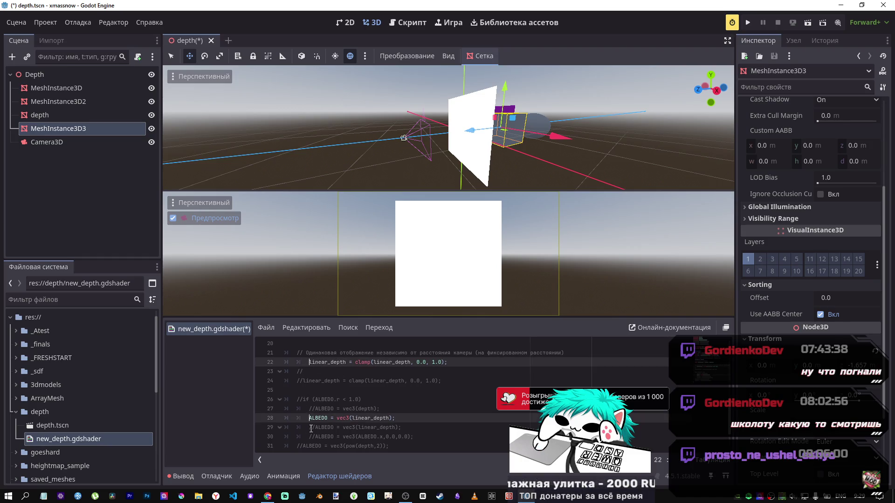
key("BackSpace")
key("ctrl+s")
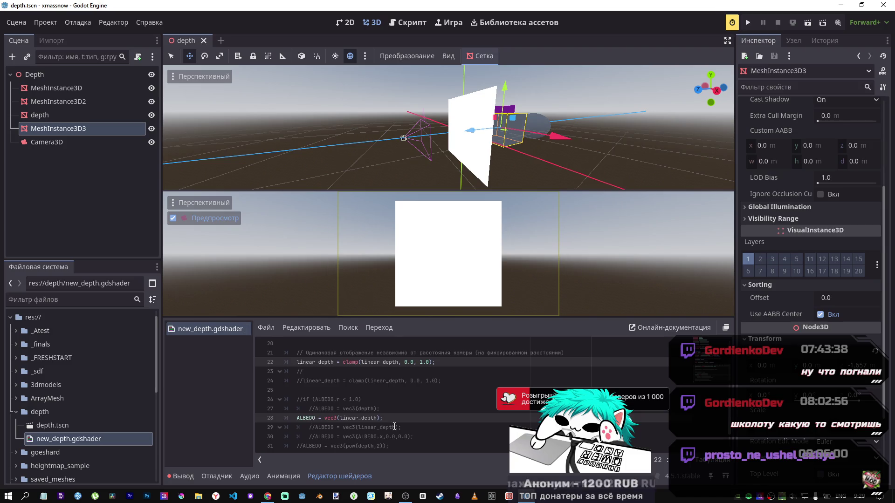
key("ctrl+a")
Comment out the old shader code and paste DeepSeek's snow shader below it.
key("ctrl+k")
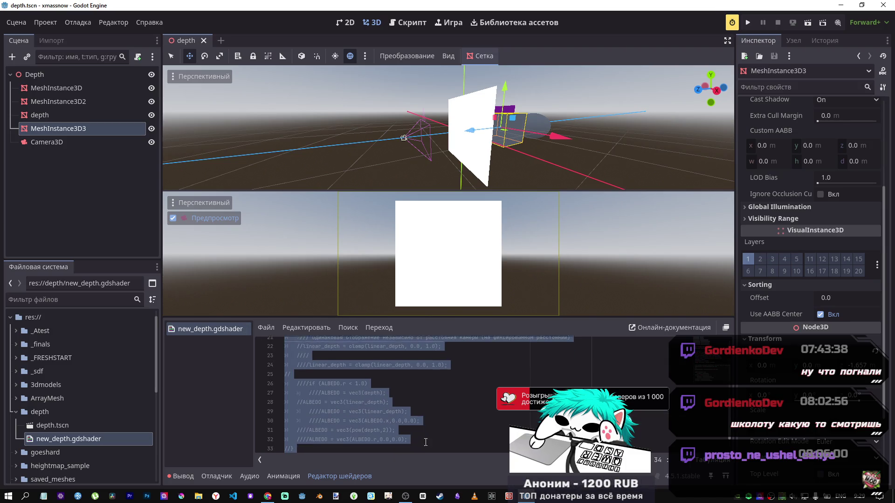
key("ctrl+v")
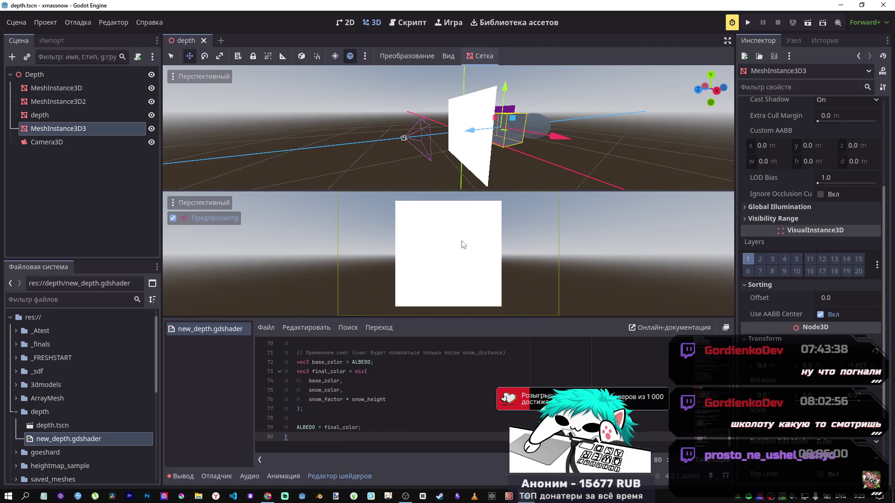
scroll(390, 386, "up", 10)
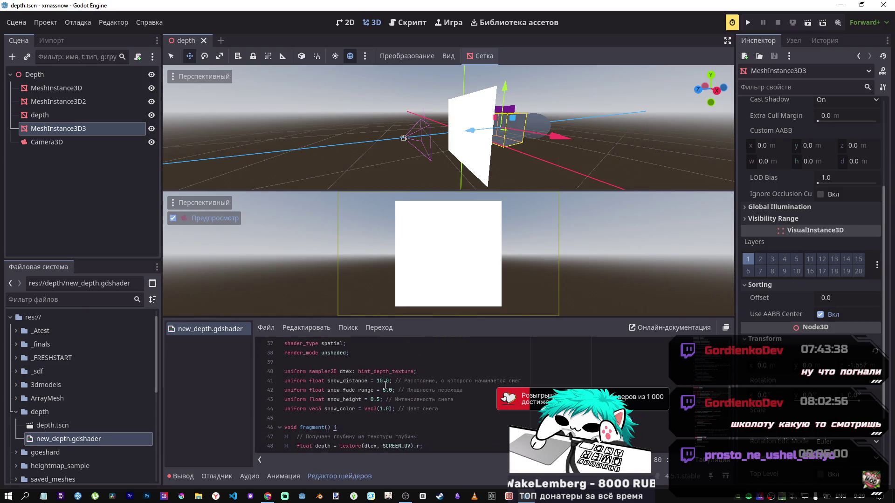
Move the quad along its Z axis toward the camera.
mouse_move(470, 130)
left_mouse_down()
mouse_move(634, 127)
mouse_move(507, 125)
left_mouse_up()
key("f")
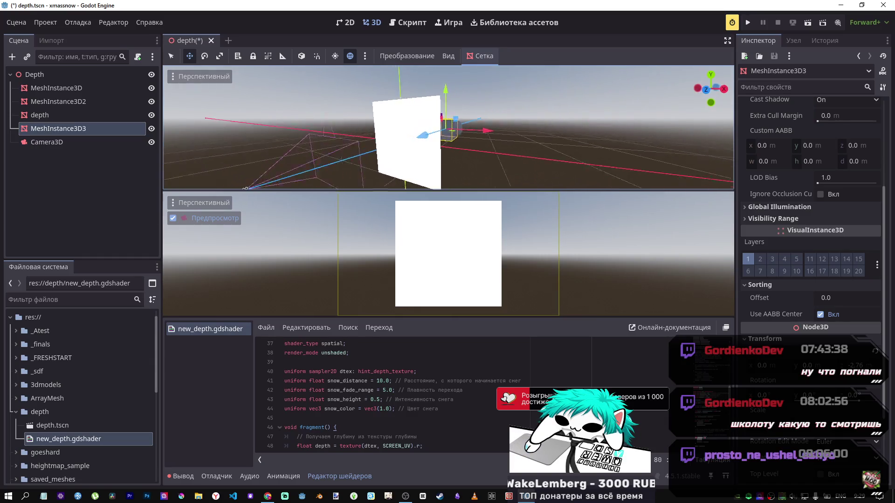
scroll(438, 147, "down", 3)
scroll(438, 148, "up", 3)
left_click_drag(438, 148, 323, 180)
mouse_move(448, 139)
left_mouse_down()
mouse_move(367, 160)
mouse_move(401, 150)
left_mouse_up()
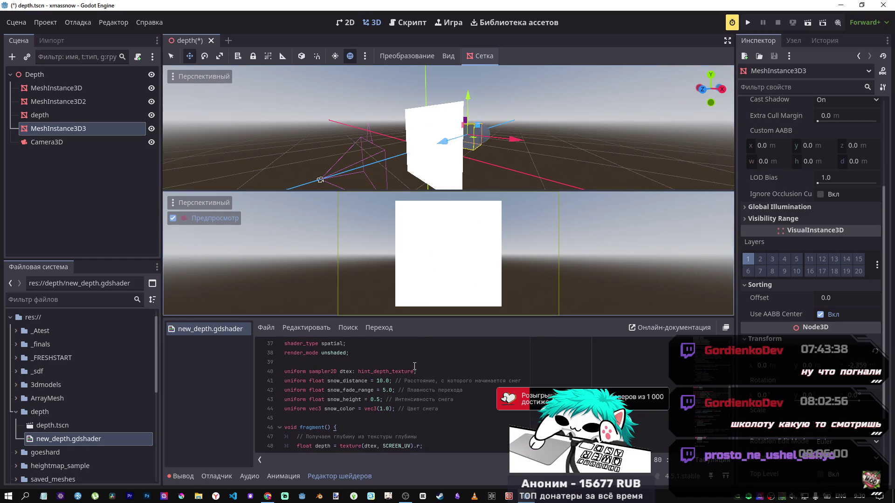
Try snow_distance as -10.0, save, then restore it to 10.0.
left_click(371, 381)
type("-")
key("ctrl+s")
left_click_drag(443, 141, 375, 158)
left_click(378, 381)
key("BackSpace")
key("ctrl+s")
Change snow_fade_range, trying 2 then 5, undoing an accidental quad move.
left_click(386, 391)
key("BackSpace")
type("2")
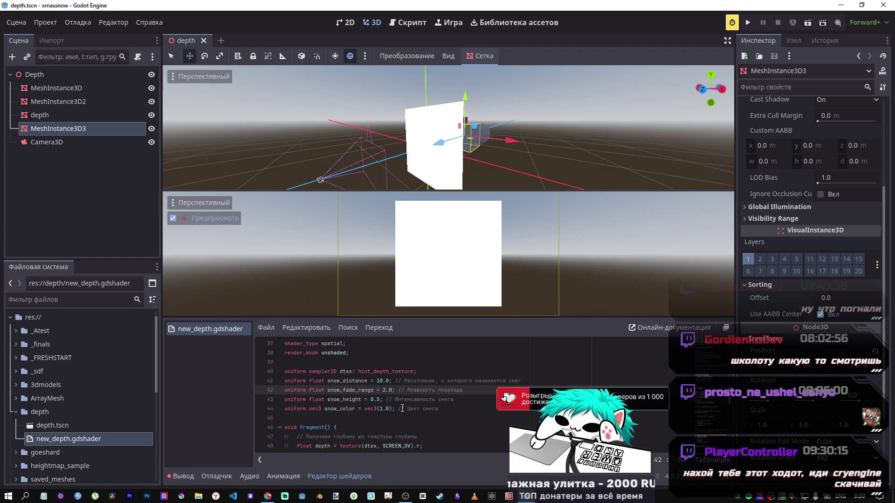
mouse_move(439, 142)
left_mouse_down()
mouse_move(405, 158)
mouse_move(420, 150)
left_mouse_up()
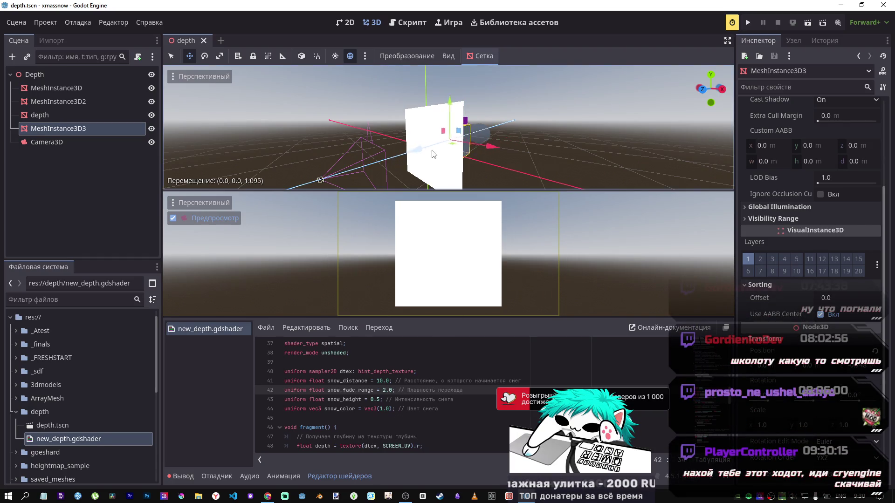
key("ctrl+z")
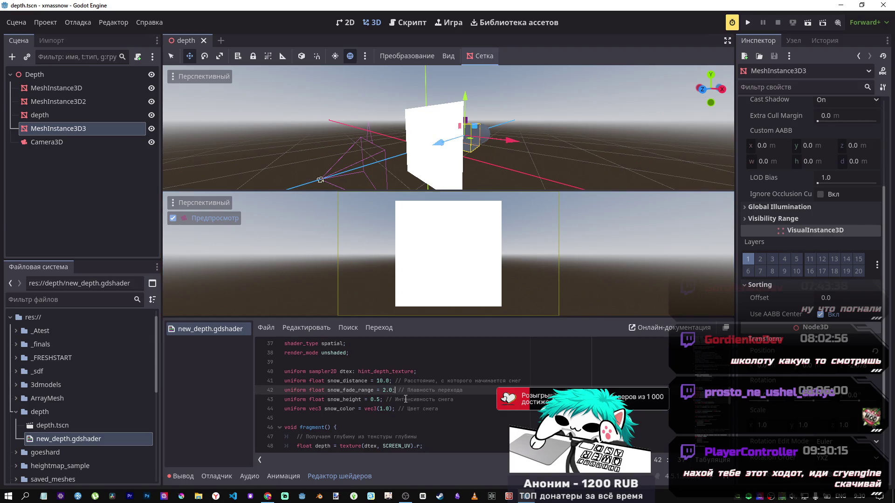
key("BackSpace")
type("5")
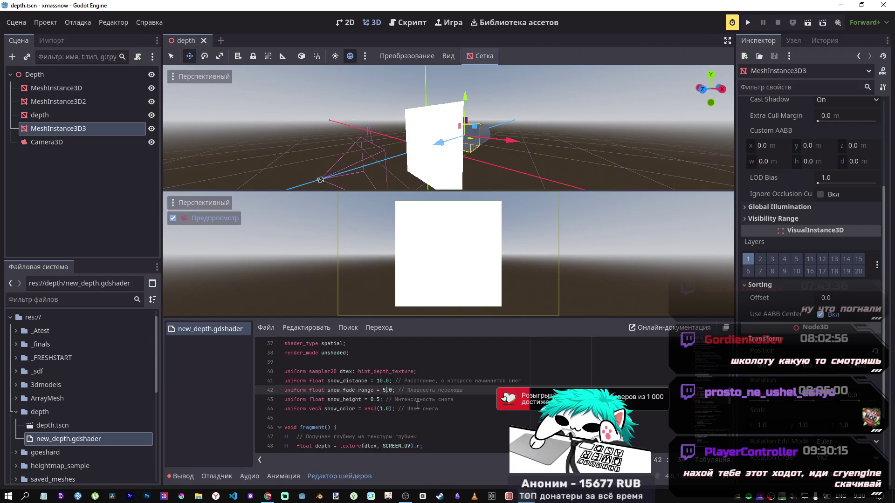
Change snow_height from 0.5 to 10.5, undoing an accidental plane move.
scroll(378, 399, "down", 1)
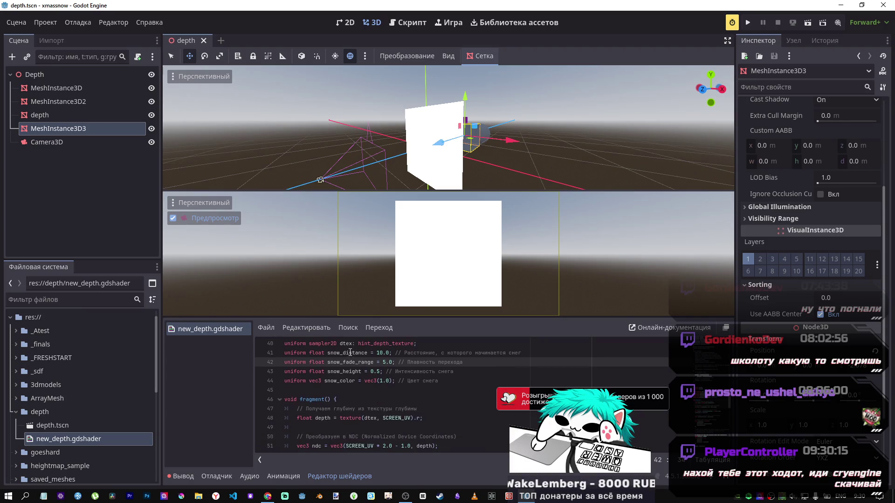
left_click_drag(376, 353, 380, 353)
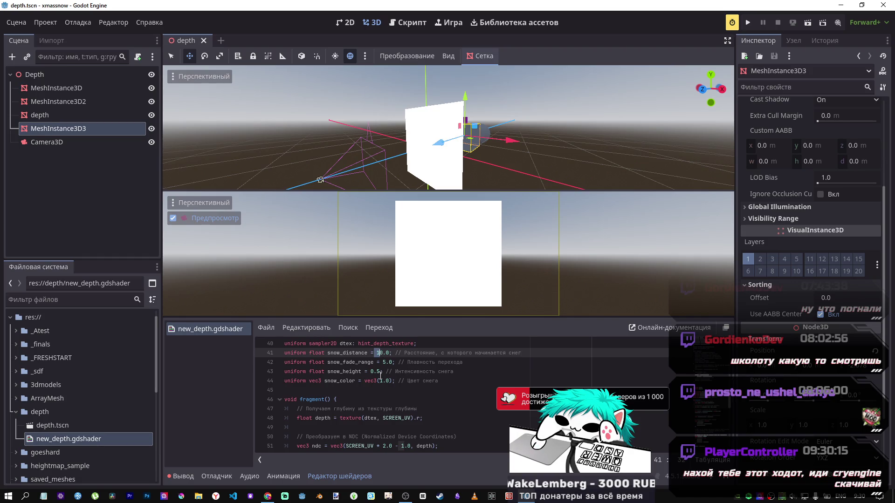
scroll(380, 376, "down", 7)
scroll(376, 376, "down", 3)
scroll(346, 382, "up", 4)
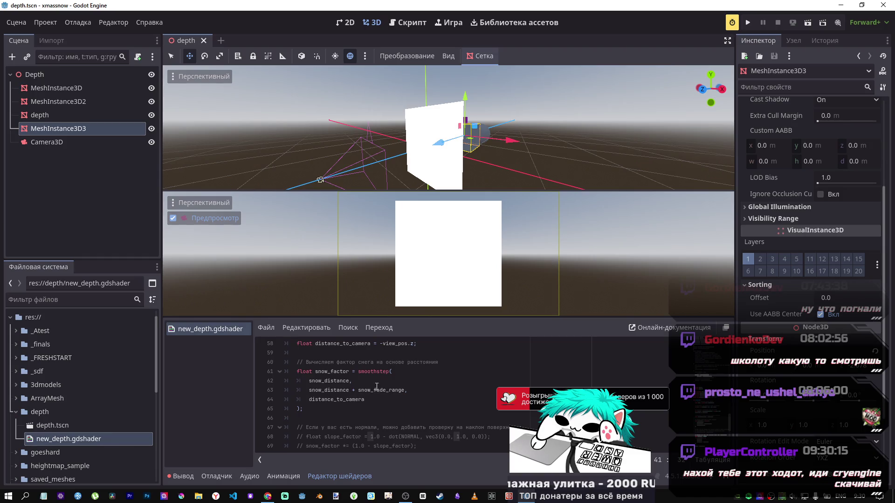
scroll(376, 382, "up", 6)
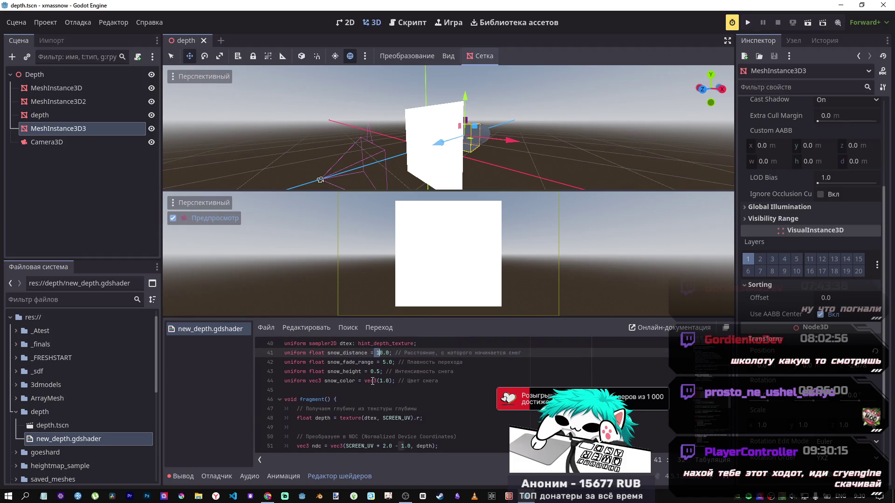
left_click(371, 372)
type("1")
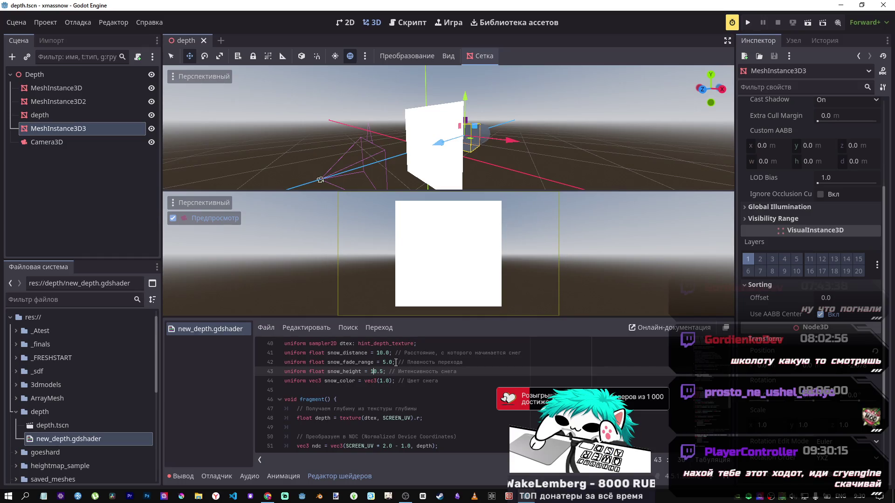
left_click_drag(438, 142, 379, 163)
key("ctrl+z")
scroll(361, 390, "down", 2)
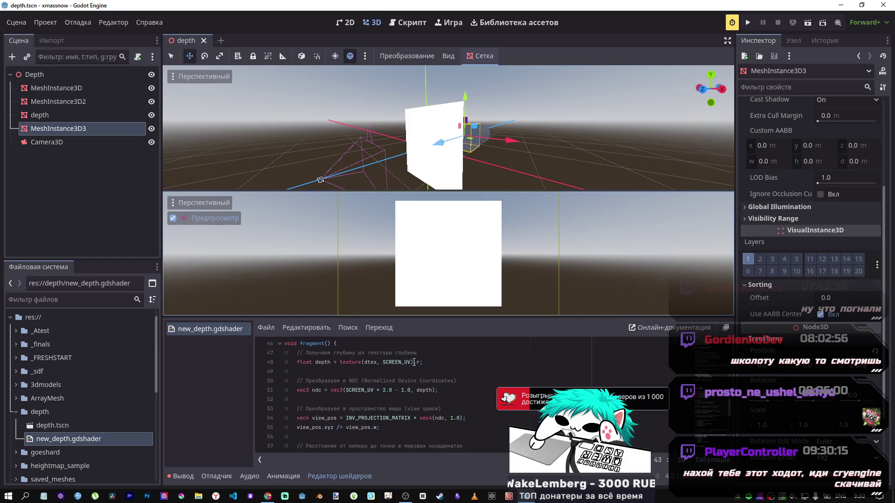
mouse_move(274, 485)
left_click(268, 496)
Search for 'cryengine' from the Google tab, typed in Russian layout as 'скнутпшту'.
left_click(774, 9)
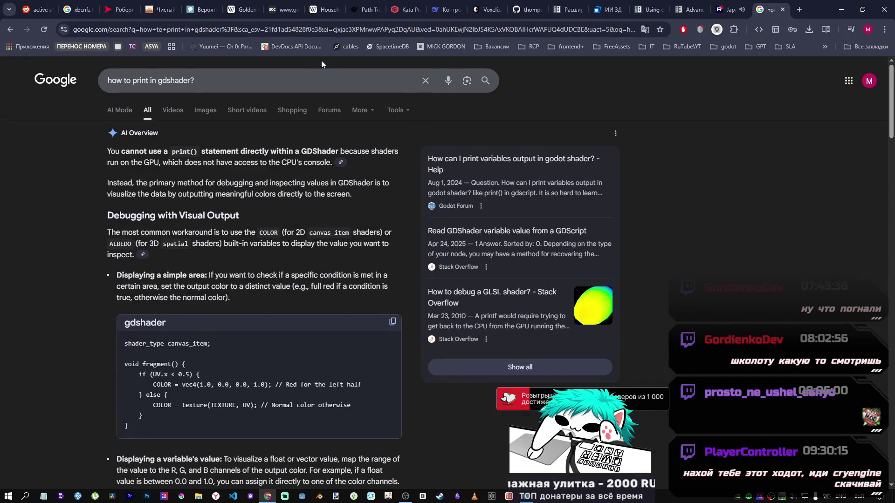
left_click(318, 29)
key("alt+shift")
type("с")
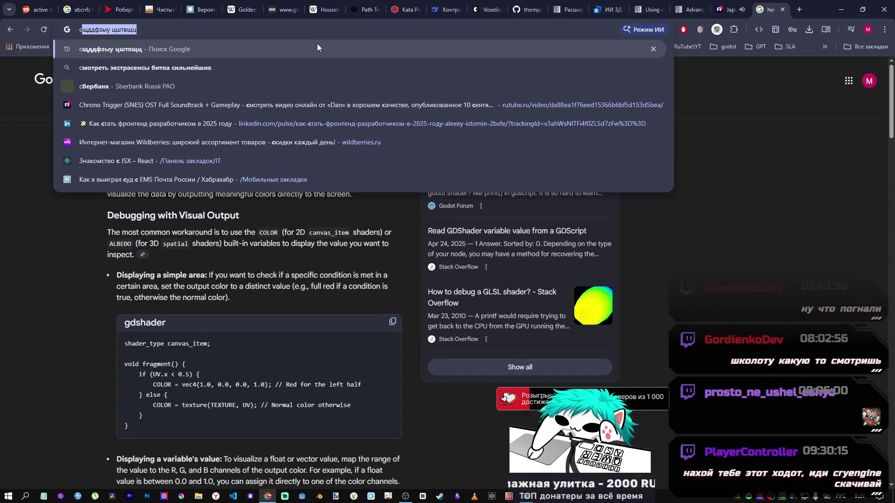
type("кну")
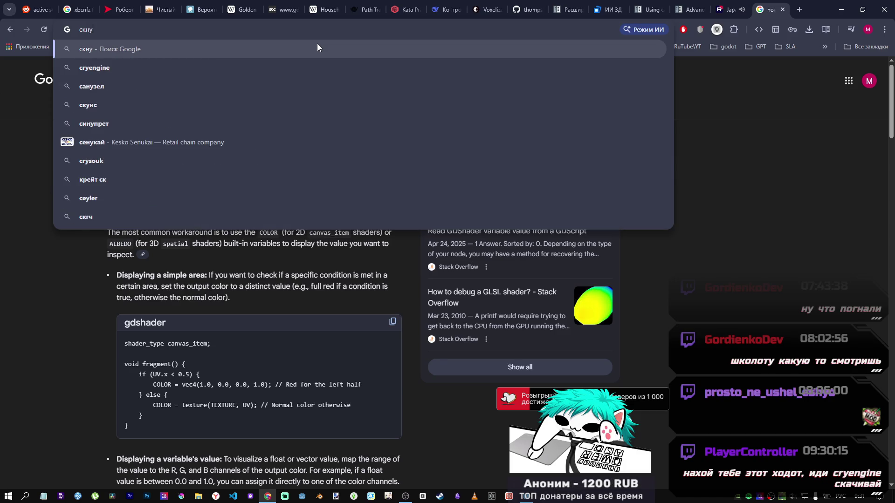
type("тпшту")
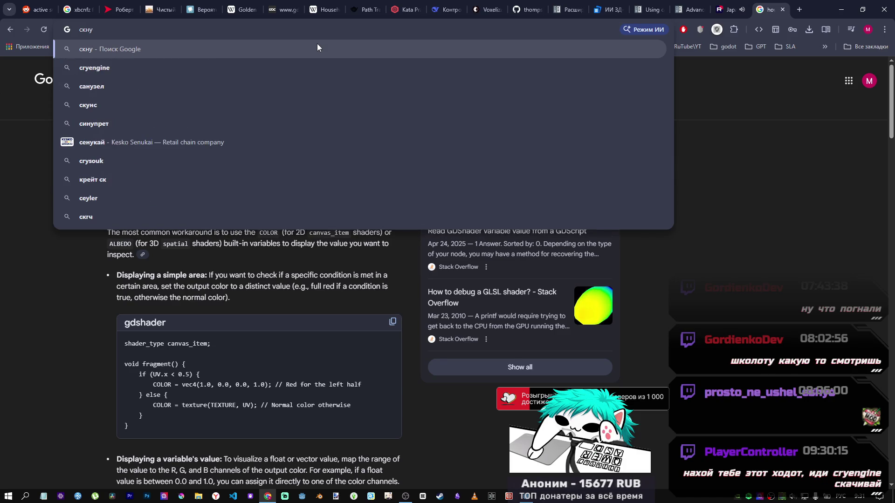
key("Return")
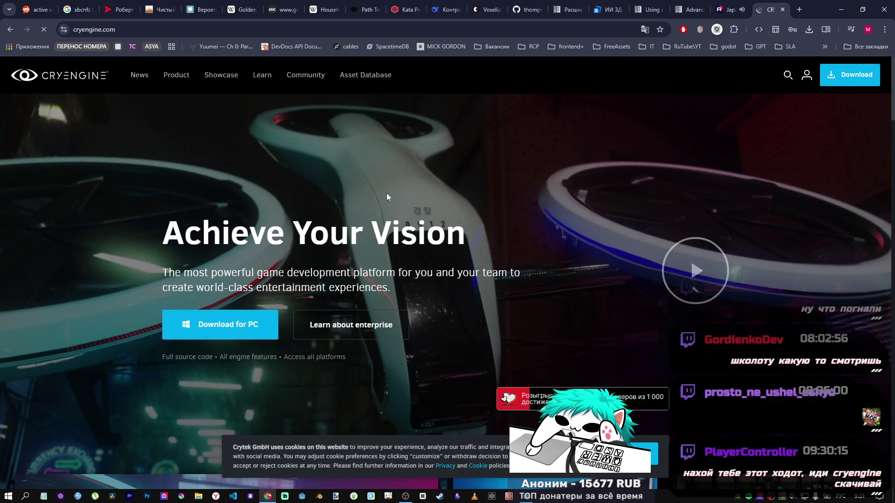
Scroll through the CRYENGINE homepage down to the 'Ready to get started?' section.
scroll(386, 195, "down", 10)
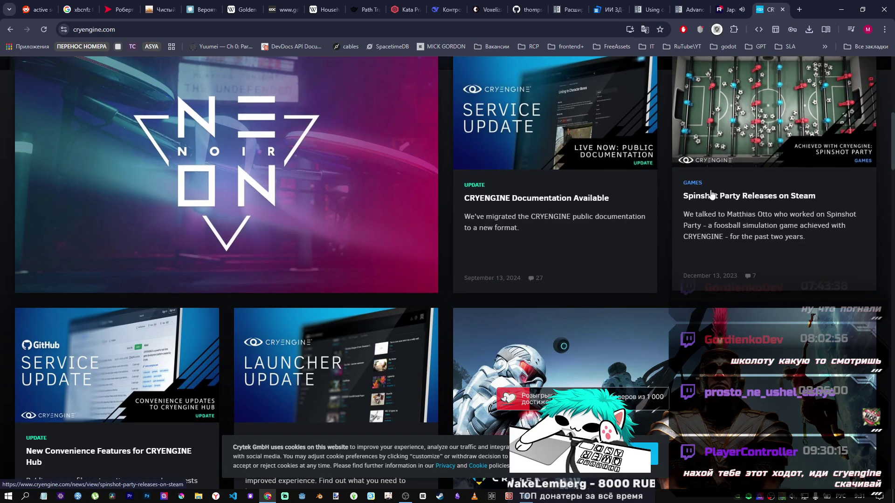
scroll(712, 194, "up", 2)
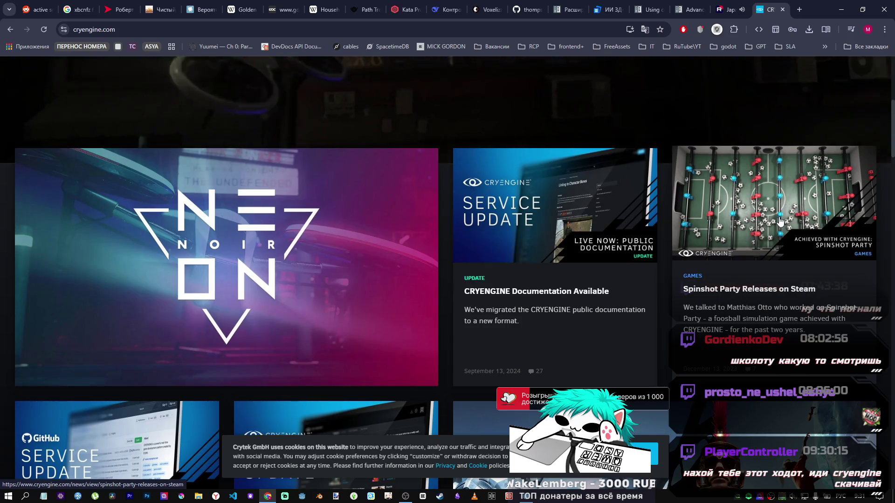
scroll(319, 231, "down", 6)
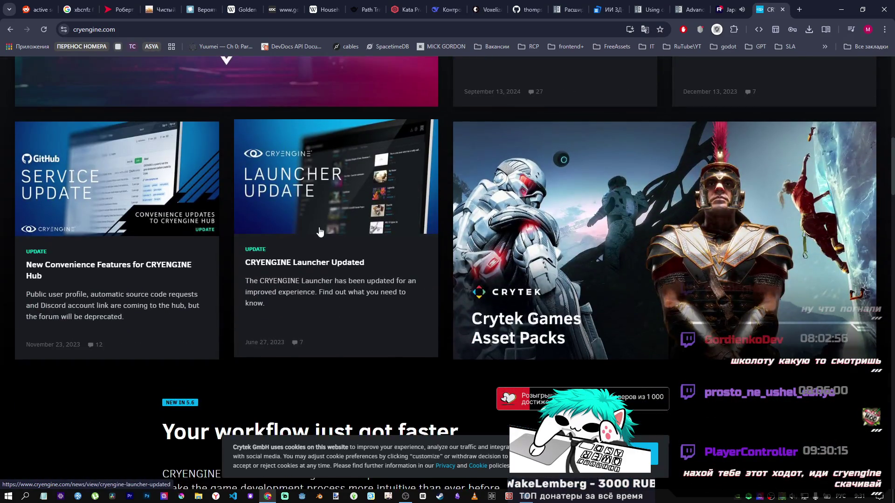
scroll(330, 227, "down", 5)
scroll(783, 187, "up", 3)
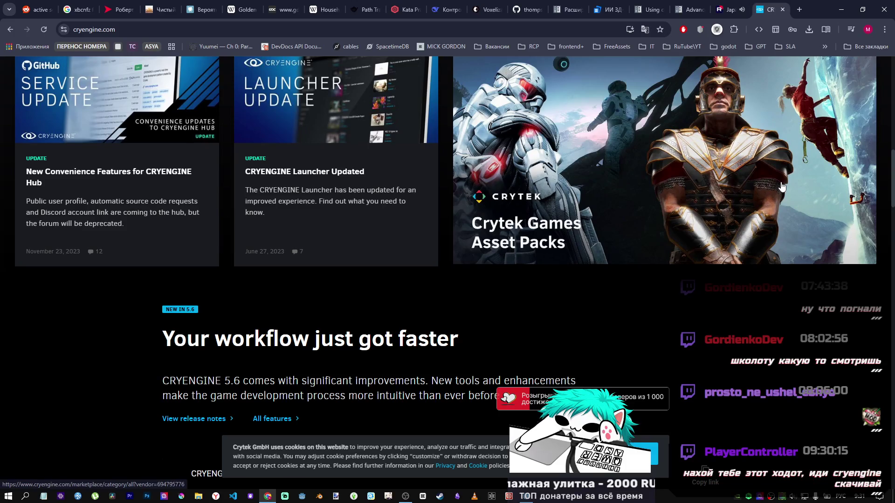
scroll(773, 184, "up", 3)
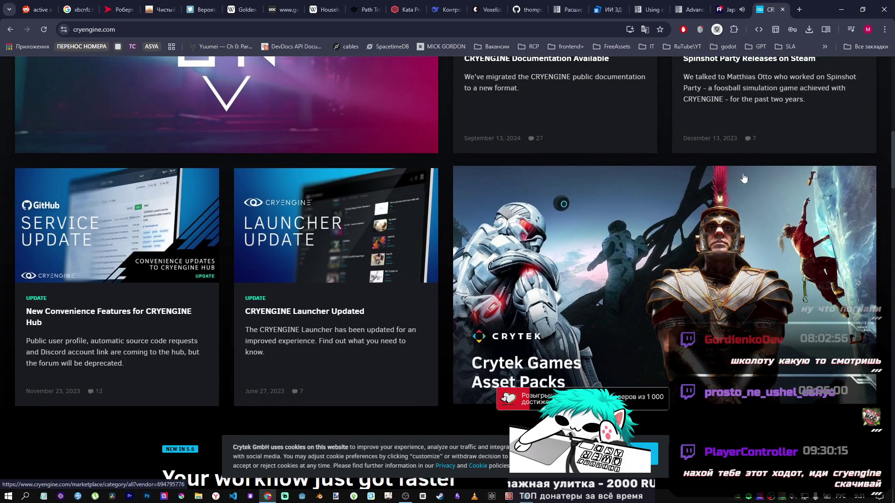
scroll(743, 178, "down", 15)
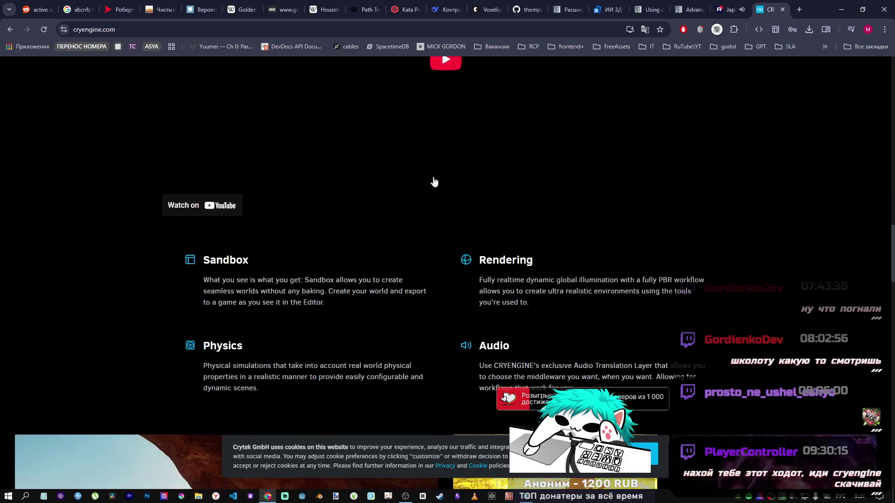
scroll(433, 181, "down", 4)
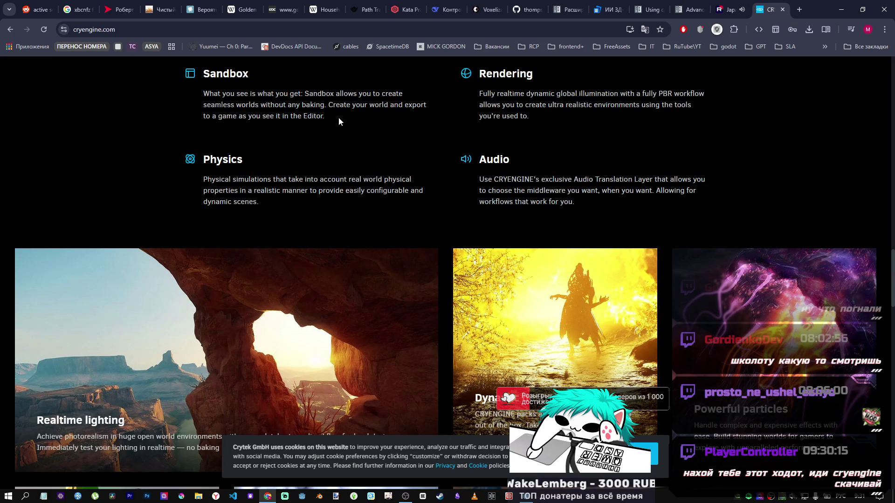
scroll(413, 125, "down", 3)
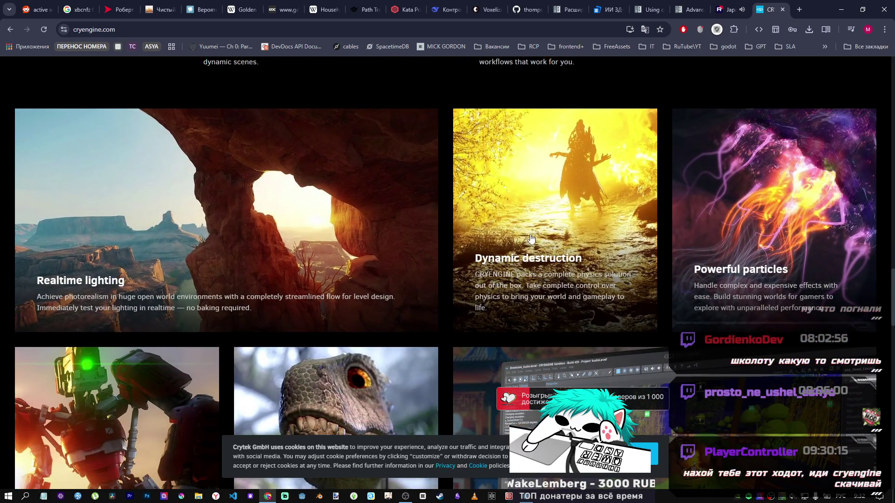
scroll(347, 205, "down", 4)
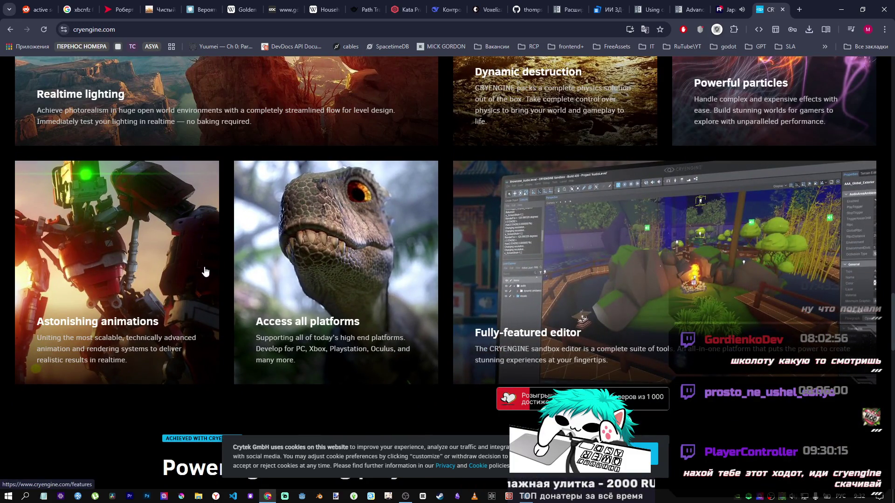
scroll(325, 235, "down", 5)
scroll(624, 215, "up", 4)
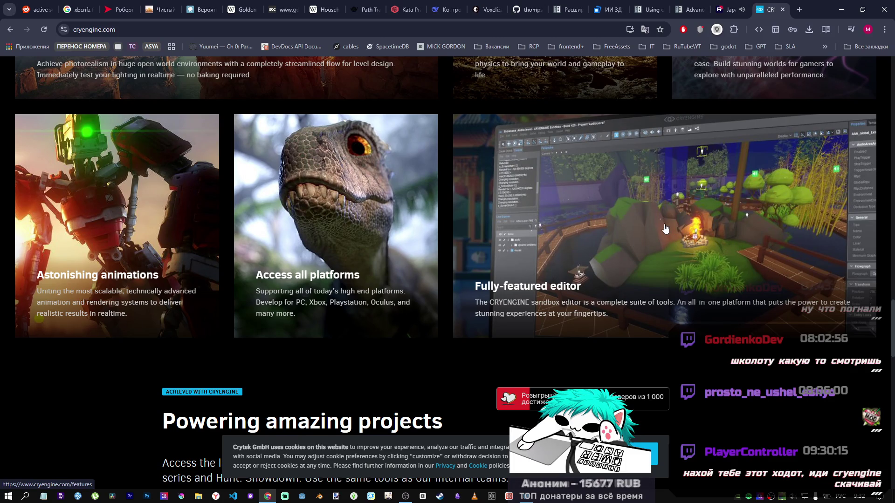
scroll(512, 232, "down", 3)
scroll(417, 242, "down", 4)
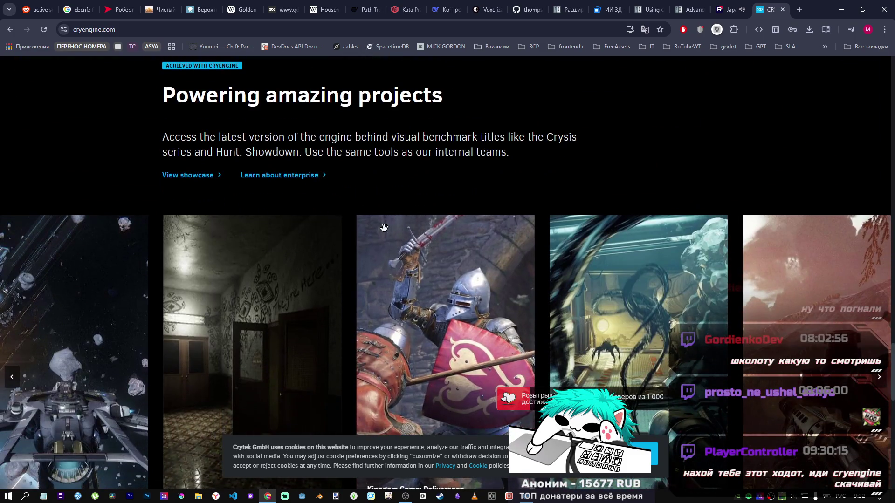
scroll(329, 200, "down", 8)
scroll(317, 200, "up", 5)
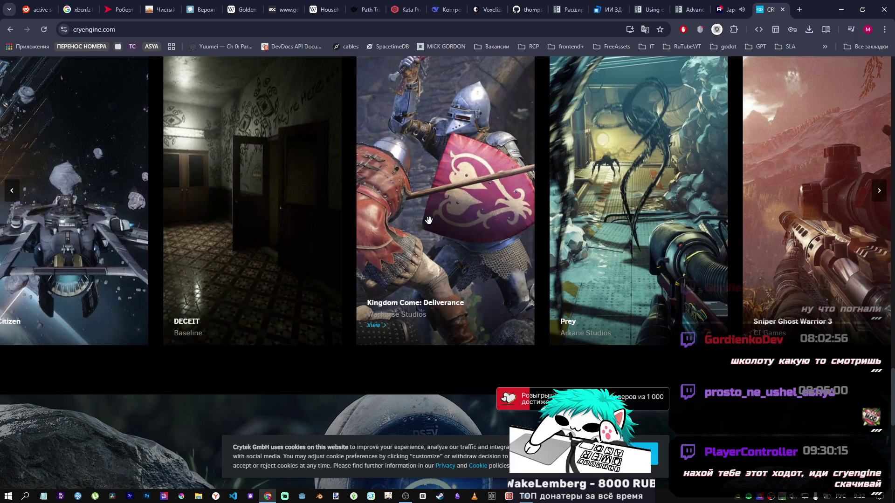
scroll(652, 233, "up", 2)
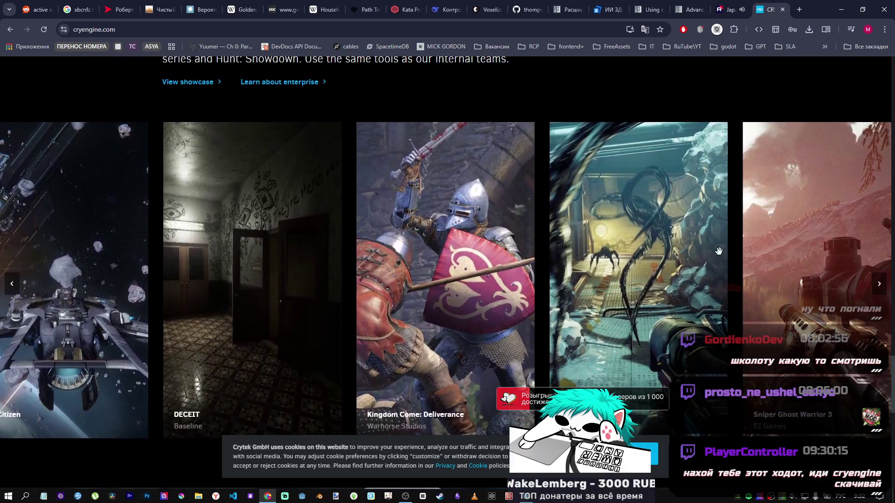
scroll(652, 233, "down", 7)
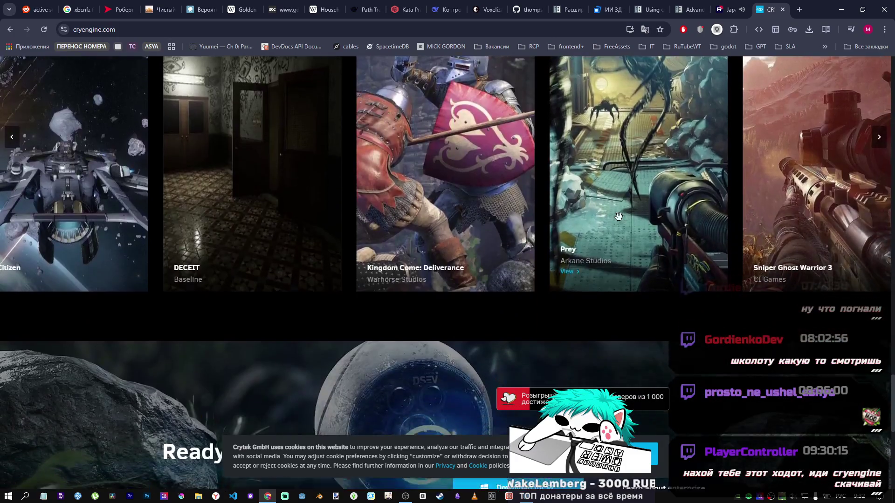
scroll(522, 217, "down", 2)
scroll(541, 284, "up", 1)
scroll(419, 261, "down", 1)
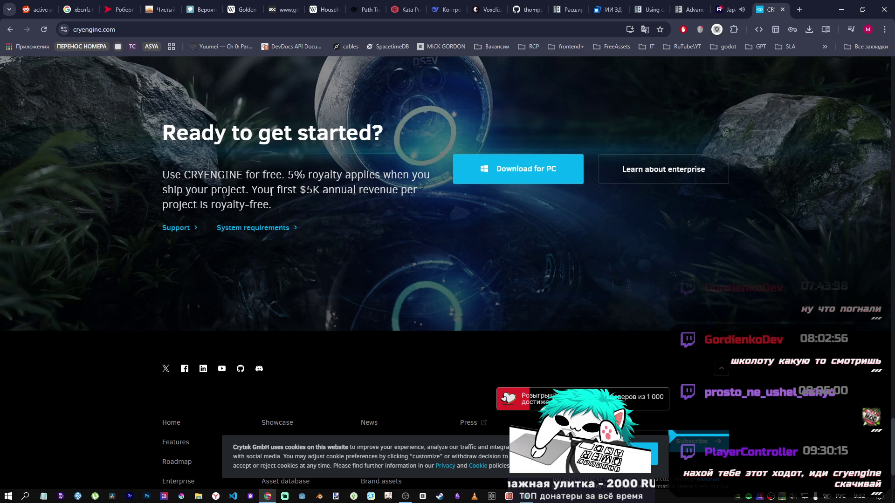
Read over the CRYENGINE royalty terms, then close the CRYENGINE tab.
mouse_move(251, 191)
left_mouse_down()
mouse_move(409, 192)
mouse_move(264, 203)
left_mouse_up()
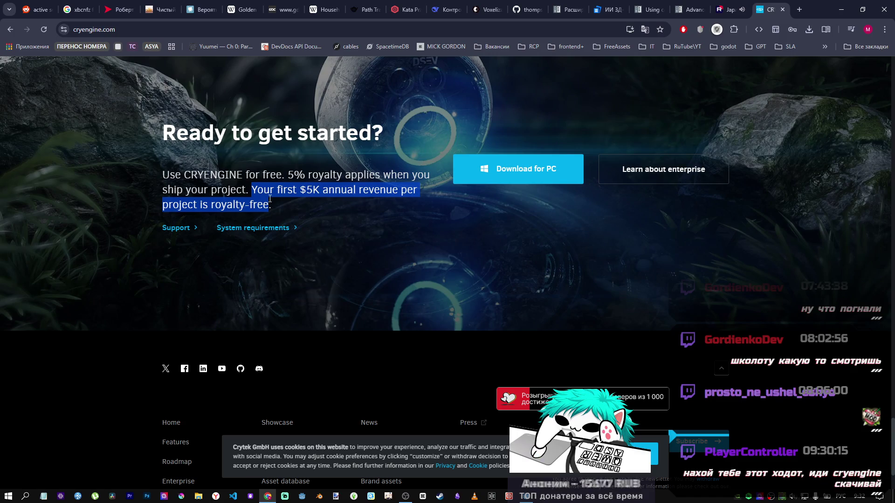
left_click(269, 180)
mouse_move(288, 173)
left_mouse_down()
mouse_move(261, 205)
mouse_move(272, 212)
left_mouse_up()
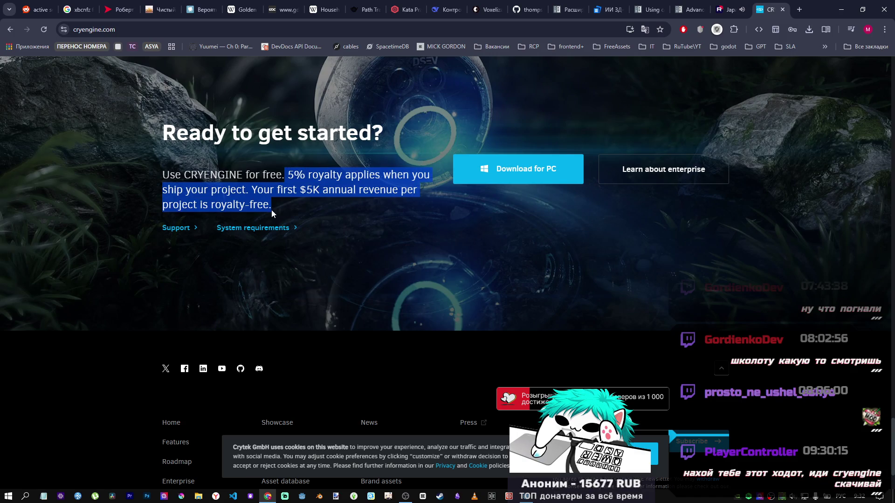
left_click(275, 205)
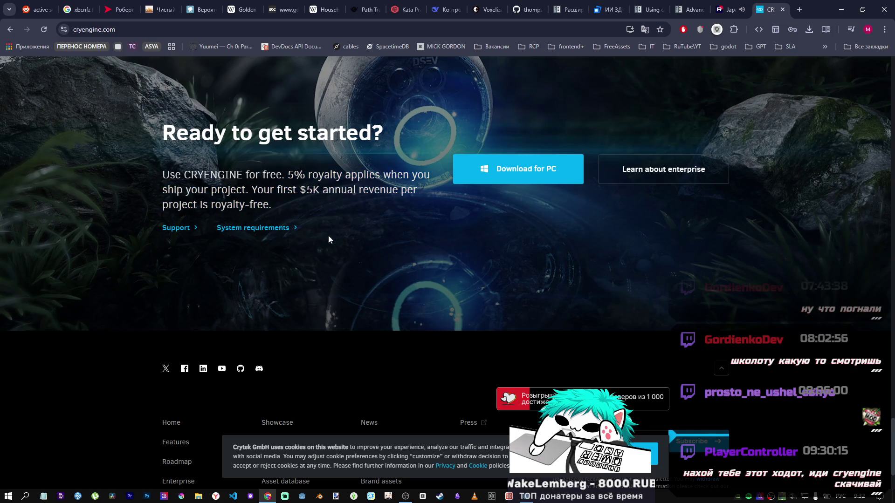
scroll(392, 251, "down", 3)
scroll(410, 325, "up", 2)
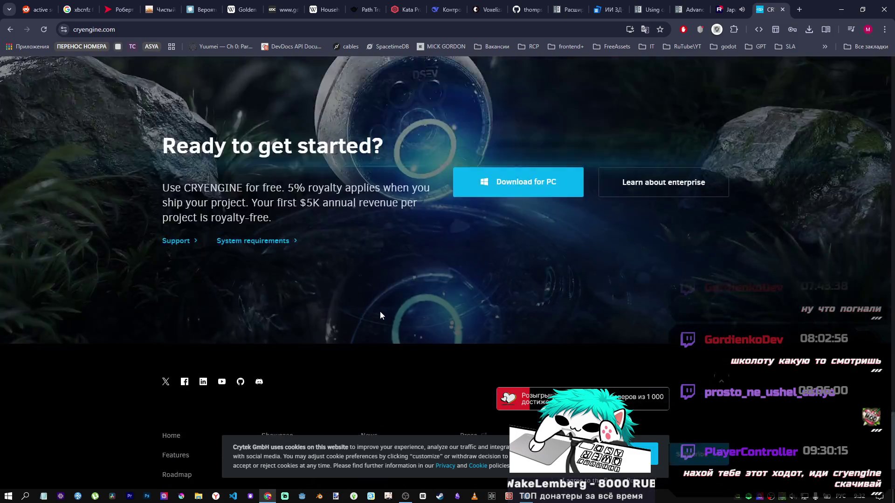
scroll(326, 303, "down", 3)
scroll(307, 280, "up", 1)
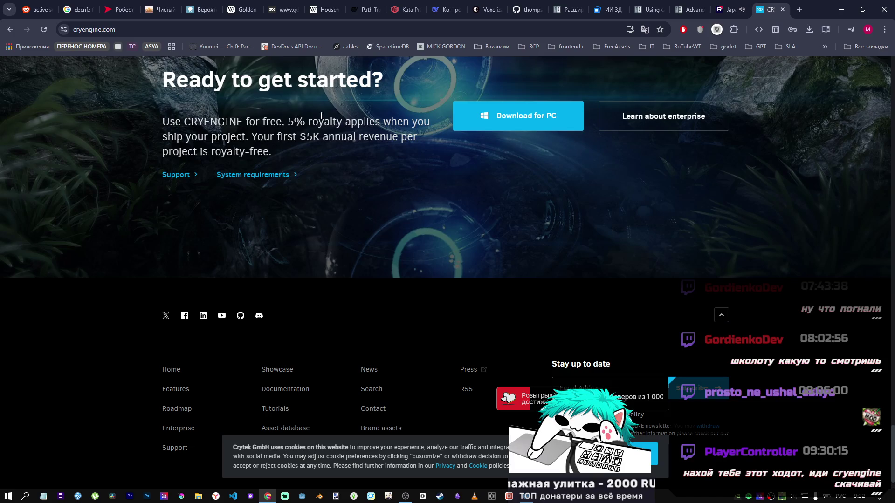
key("ctrl+w")
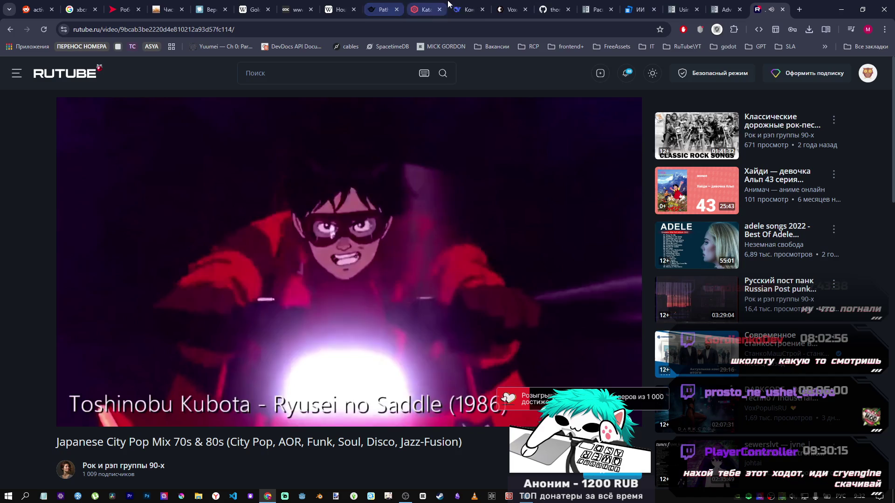
Review both glsl code blocks of DeepSeek's snow_distance shader answer.
left_click(465, 9)
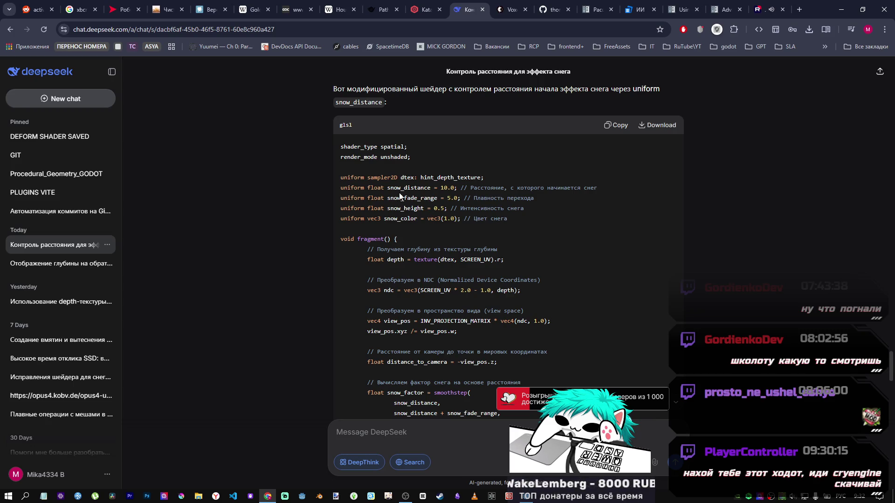
left_click_drag(393, 177, 424, 188)
left_click(415, 187)
scroll(413, 198, "down", 4)
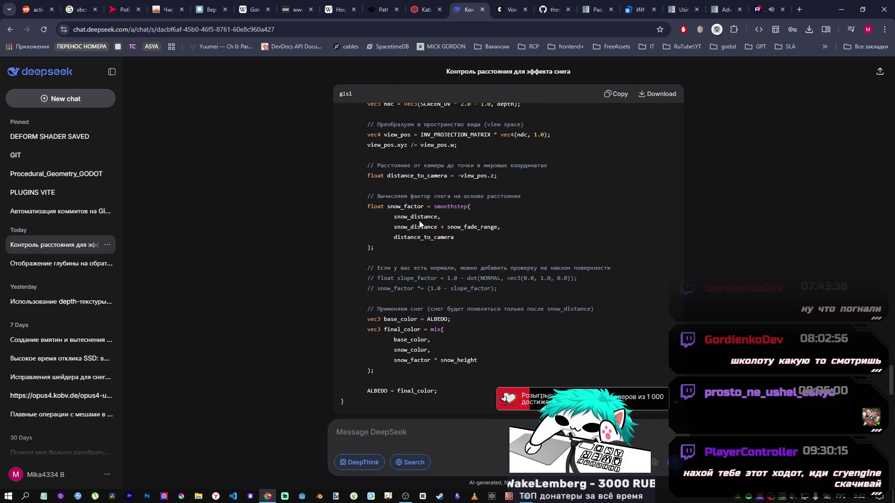
scroll(418, 218, "down", 3)
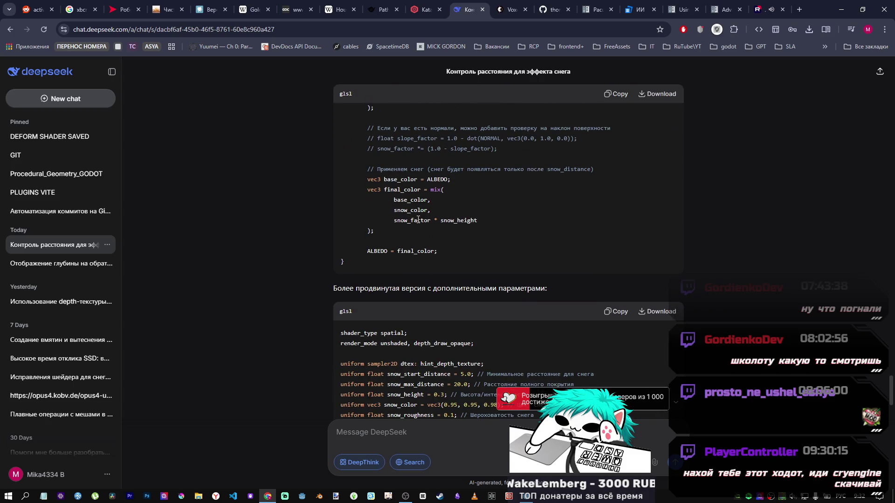
scroll(418, 219, "down", 5)
scroll(392, 206, "up", 2)
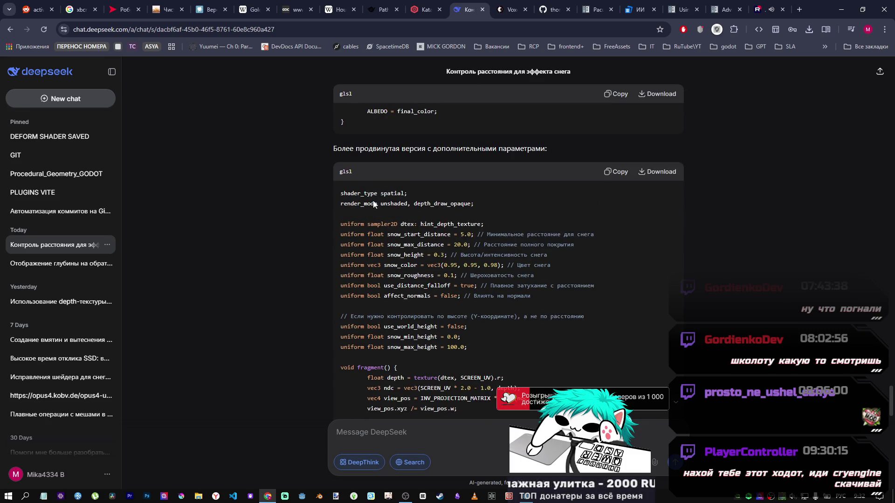
scroll(397, 208, "down", 3)
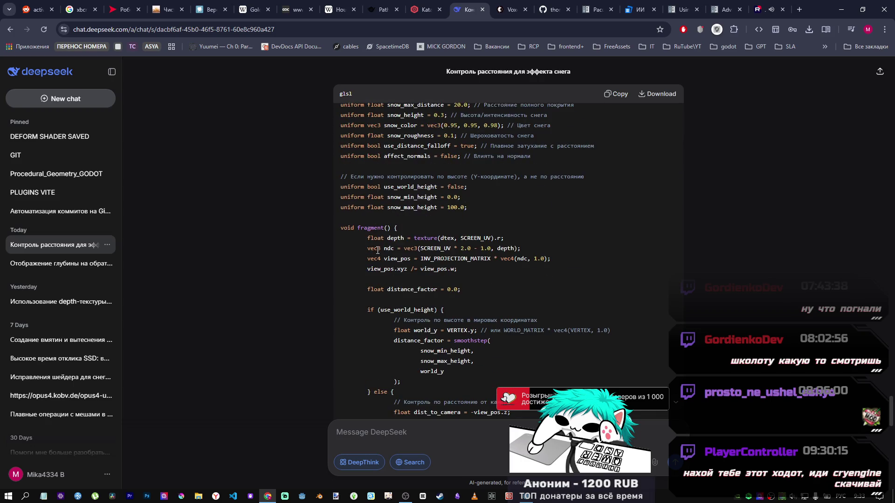
scroll(423, 254, "down", 6)
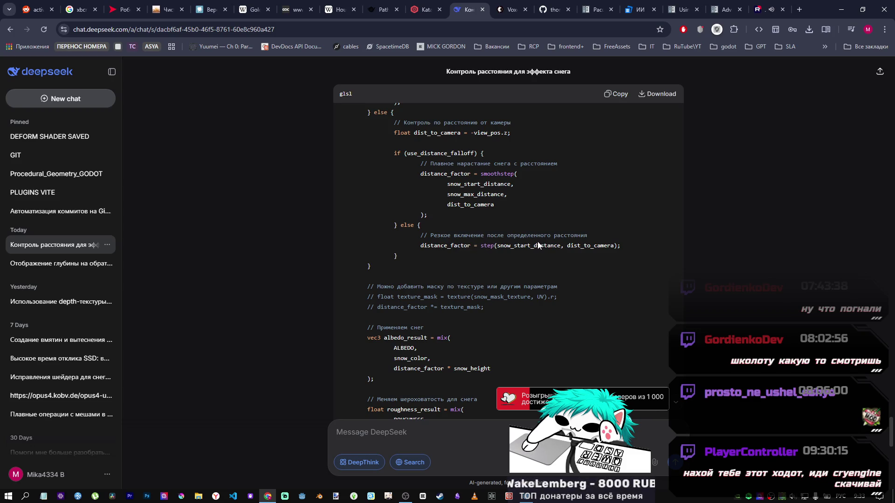
scroll(471, 264, "up", 1)
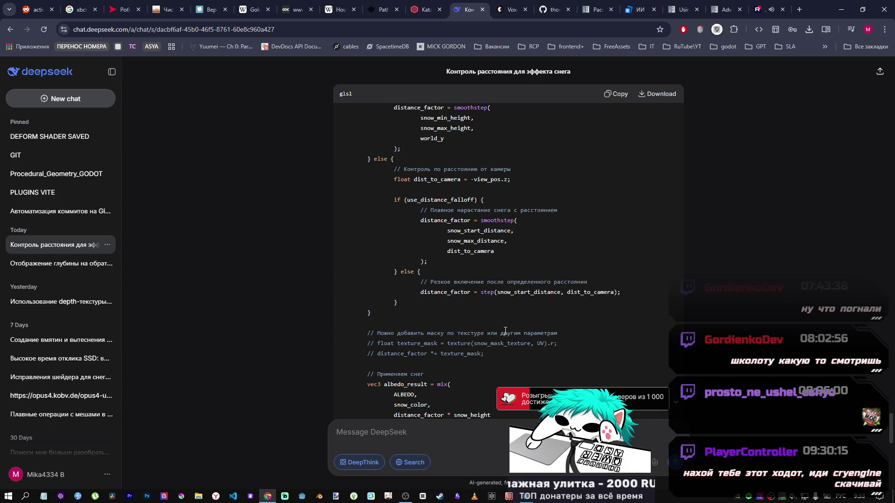
scroll(499, 328, "down", 4)
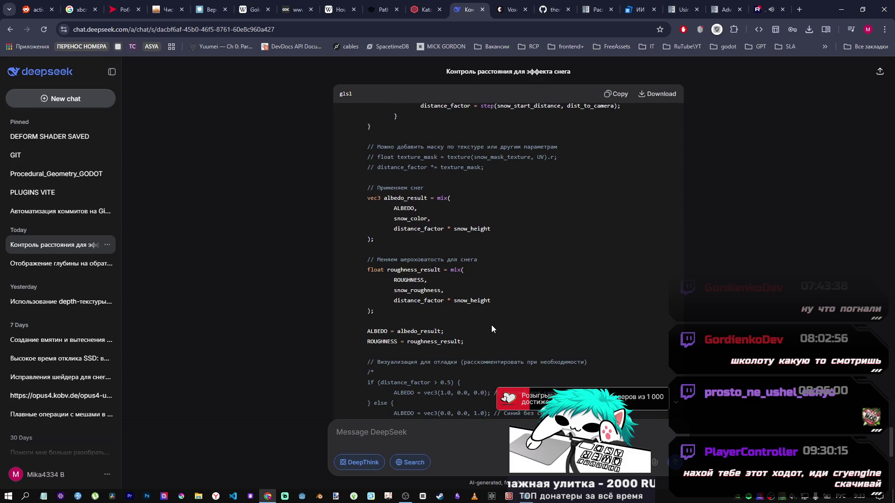
scroll(491, 326, "down", 3)
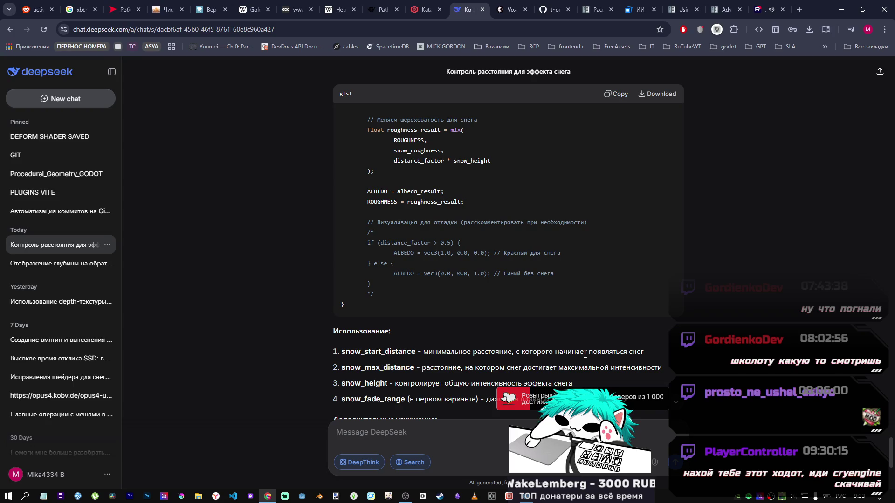
scroll(478, 275, "up", 15)
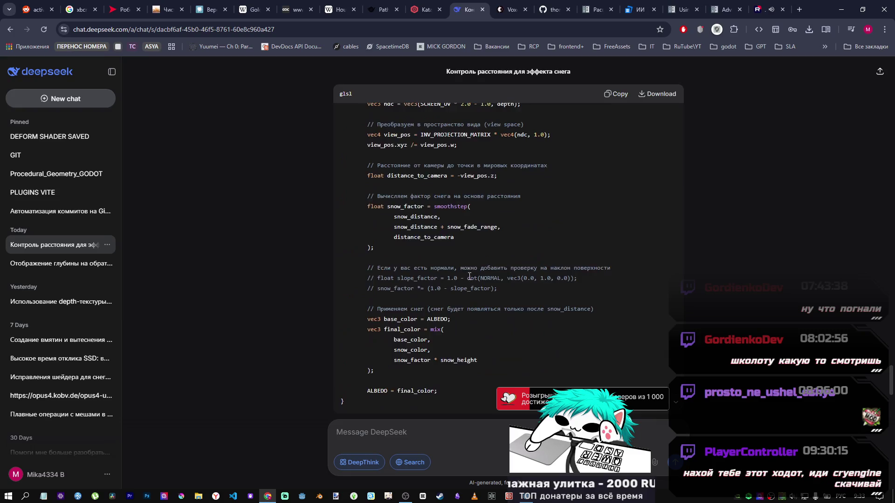
scroll(466, 276, "down", 5)
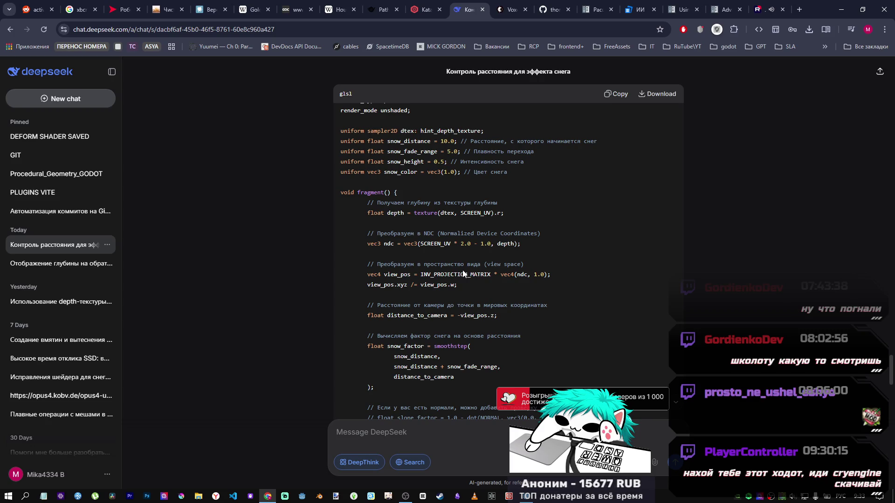
left_click_drag(889, 370, 888, 107)
scroll(402, 315, "down", 2)
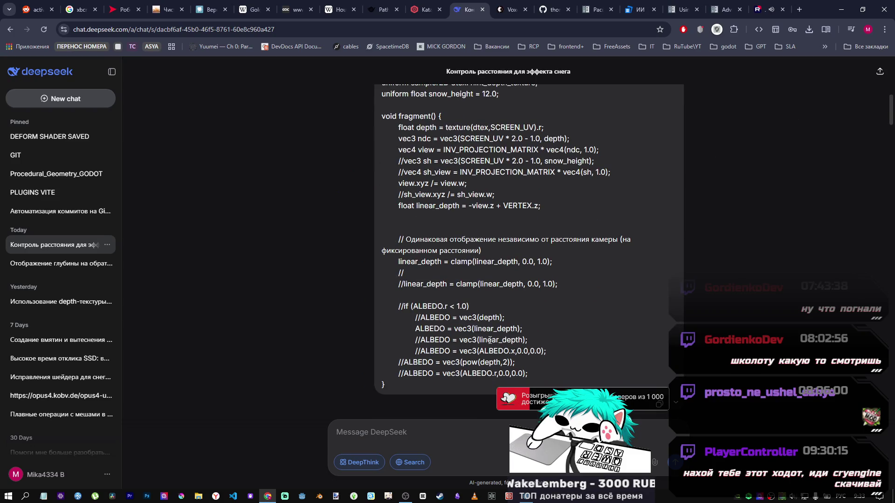
scroll(93, 280, "down", 5)
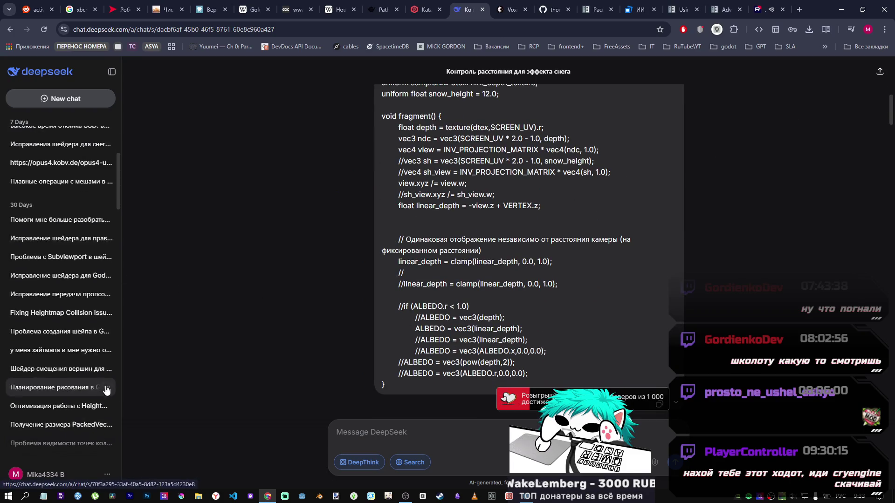
scroll(93, 279, "up", 4)
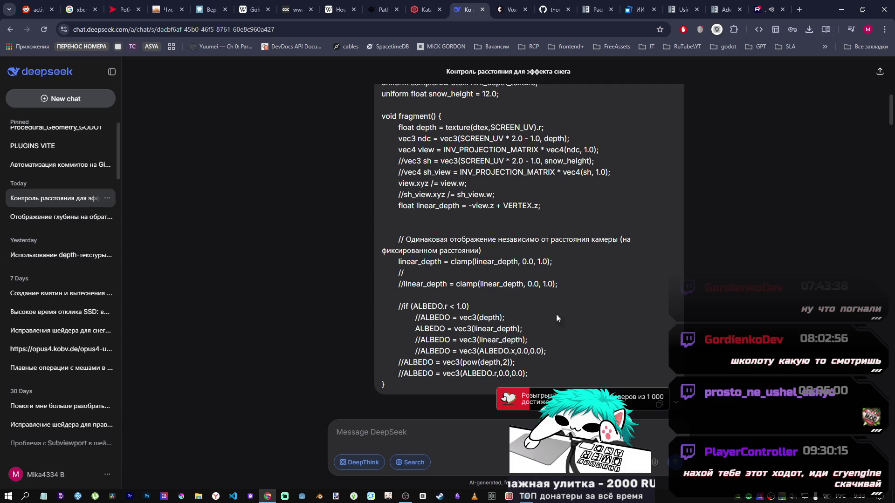
scroll(555, 314, "up", 3)
scroll(569, 308, "down", 2)
scroll(568, 296, "down", 4)
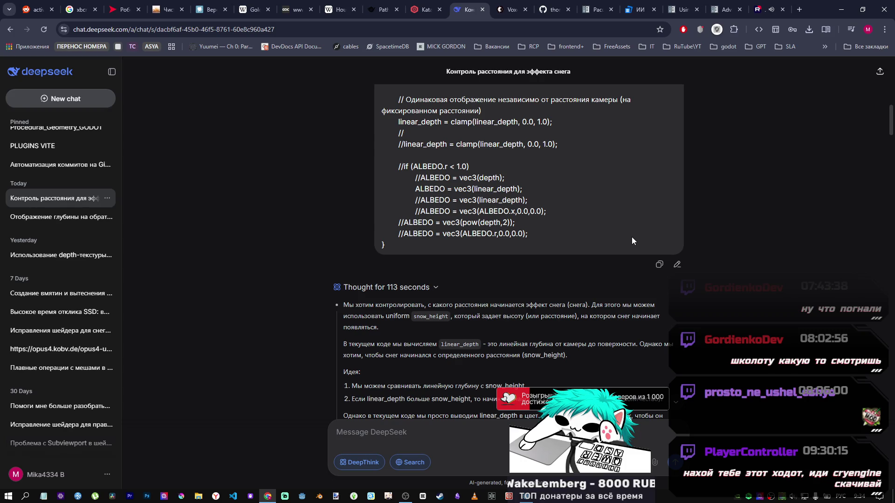
Delete the old code from the Godot shader editor.
mouse_move(526, 496)
left_click(522, 472)
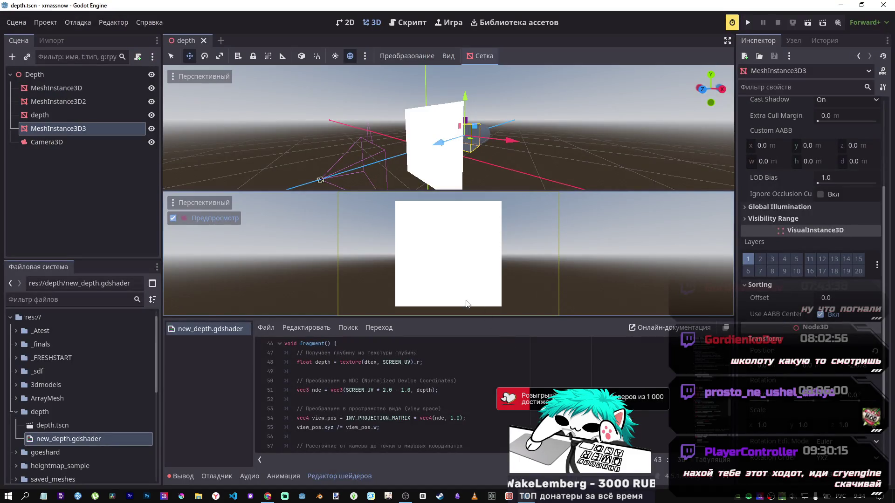
scroll(392, 394, "up", 4)
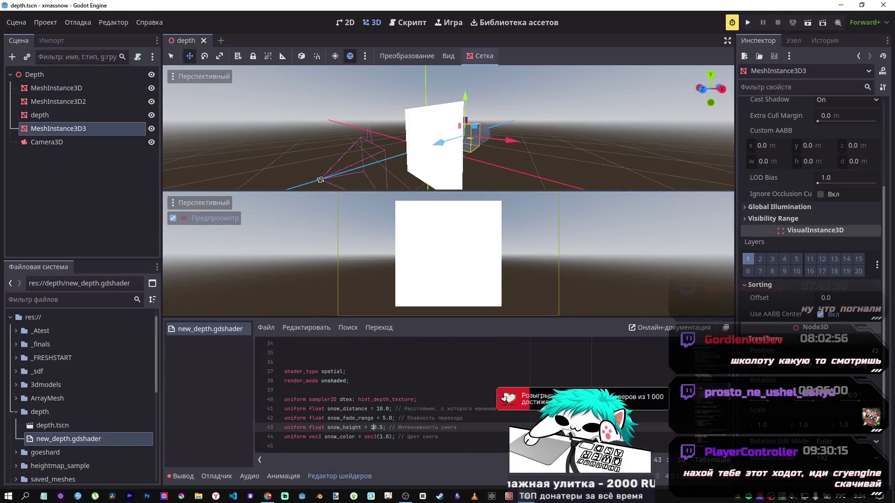
mouse_move(311, 368)
left_mouse_down()
mouse_move(321, 434)
mouse_move(577, 478)
left_mouse_up()
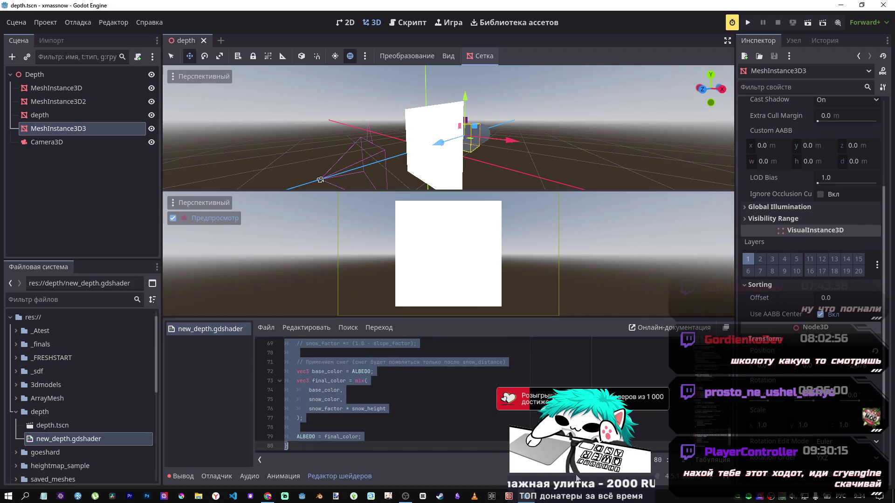
key("BackSpace")
Copy DeepSeek's snow_distance shader into new_depth.gdshader and save it.
key("alt+Tab")
scroll(494, 321, "down", 10)
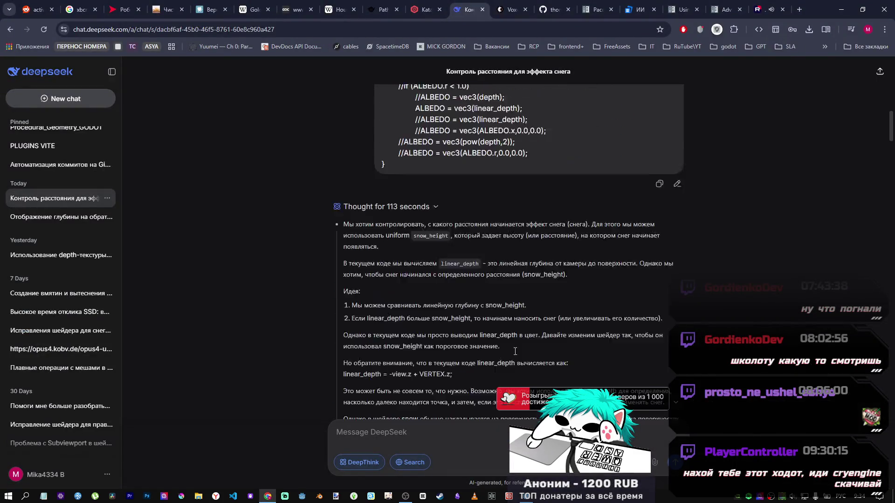
scroll(498, 350, "down", 10)
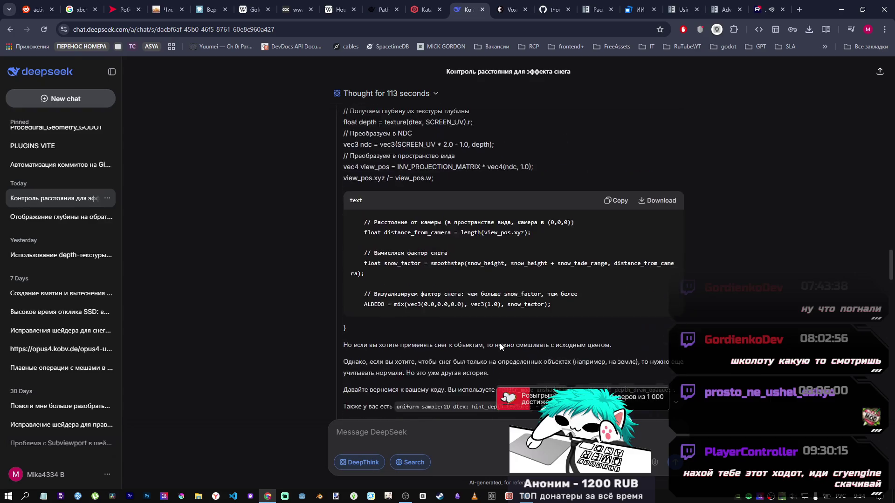
left_click(610, 191)
key("alt+Tab")
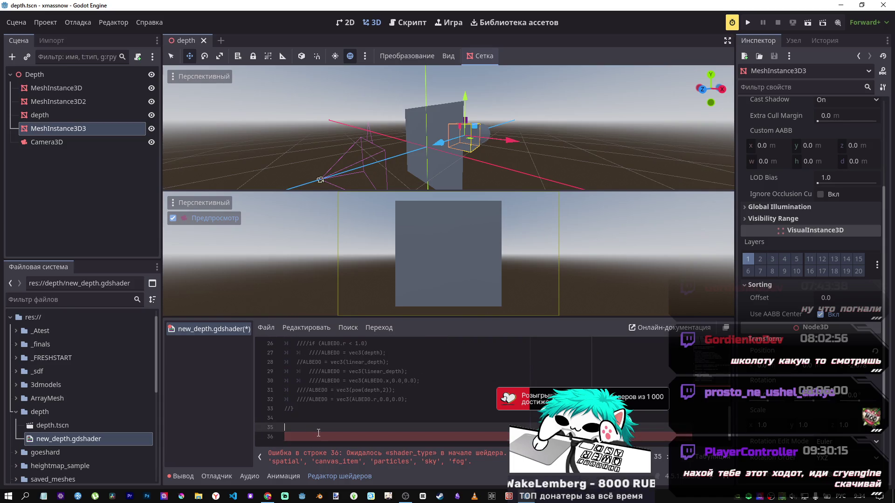
key("ctrl+v")
key("ctrl+s")
Nudge the mesh along Z to check the white preview, then revisit the DeepSeek chat.
mouse_move(438, 142)
left_mouse_down()
mouse_move(445, 147)
mouse_move(426, 147)
left_mouse_up()
mouse_move(476, 163)
left_mouse_down()
mouse_move(506, 150)
mouse_move(455, 145)
mouse_move(461, 153)
left_mouse_up()
scroll(374, 404, "up", 2)
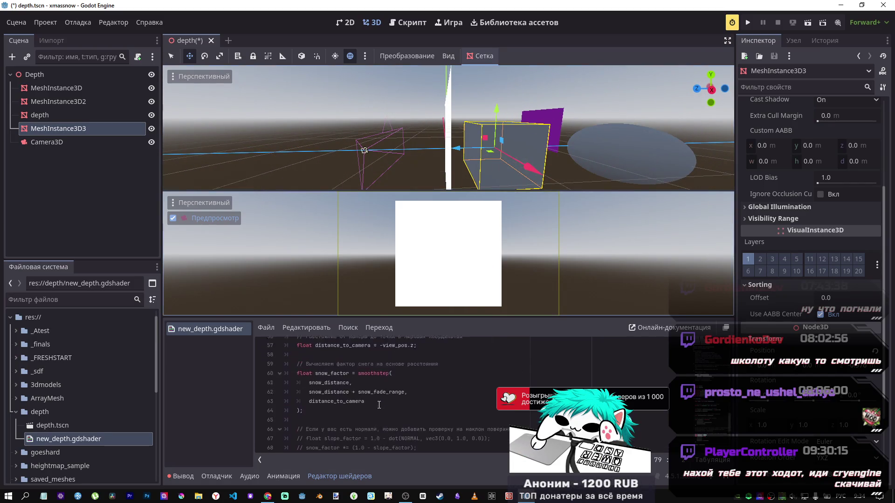
key("alt+Tab")
scroll(464, 351, "down", 10)
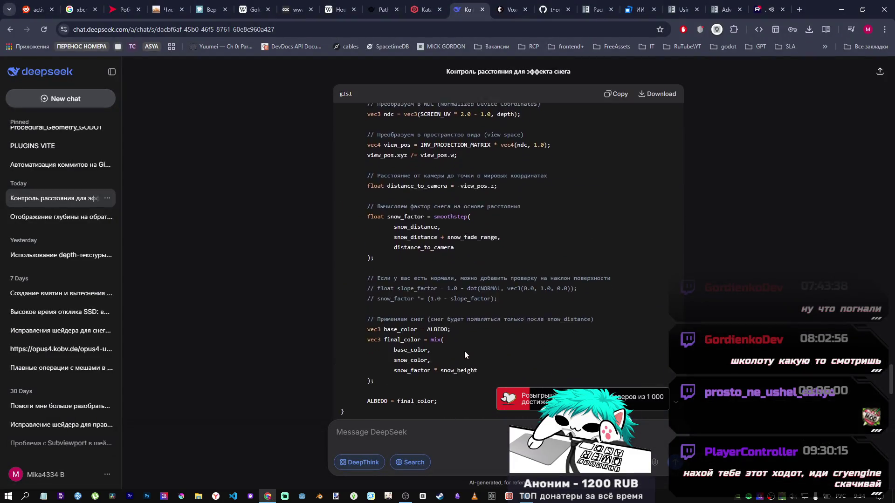
scroll(497, 345, "up", 4)
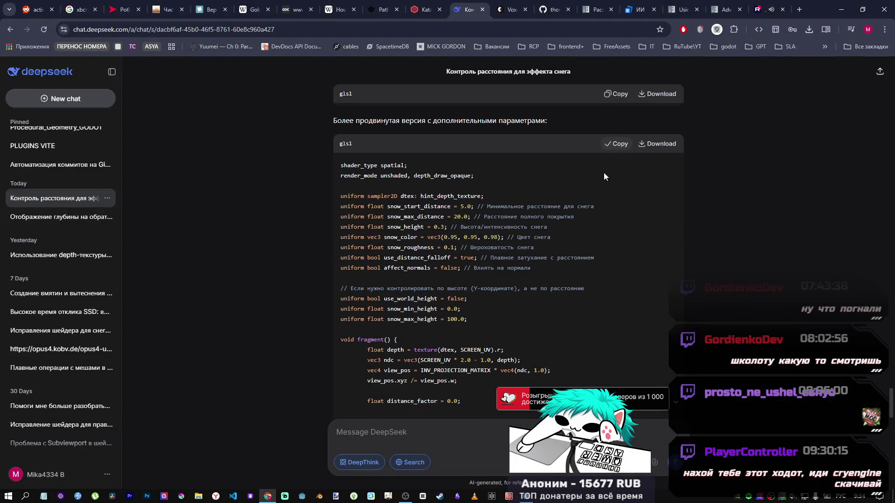
key("alt+Tab")
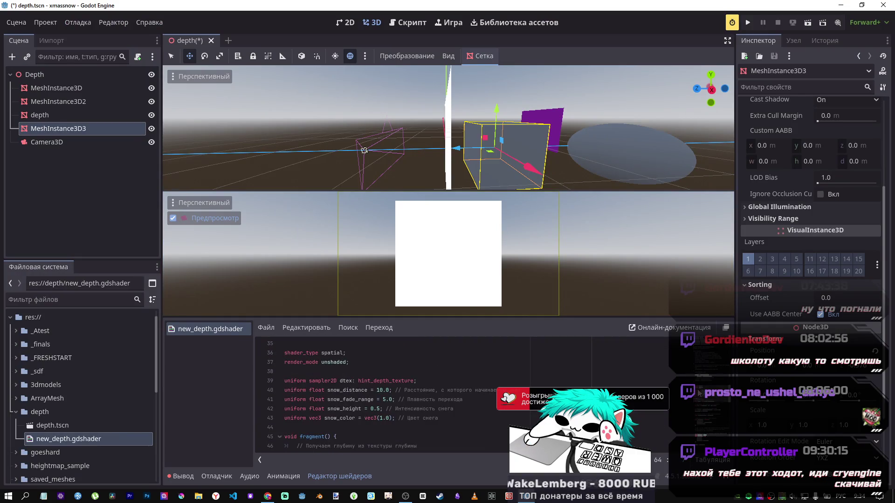
Replace all shader code with the advanced snow shader from DeepSeek.
key("ctrl+a")
key("ctrl+v")
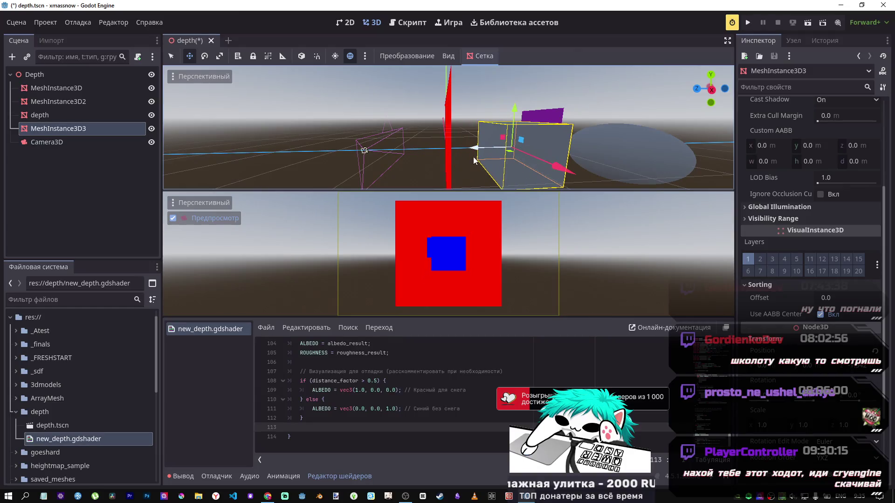
scroll(385, 421, "up", 1)
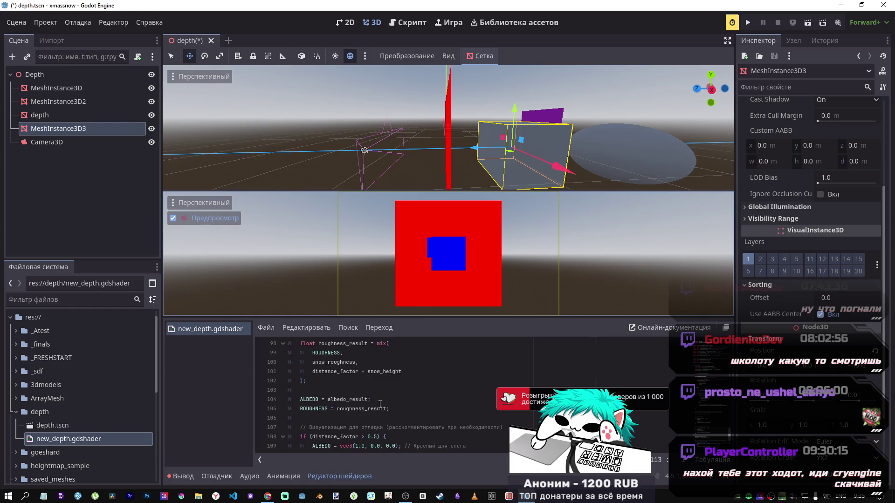
scroll(380, 404, "down", 2)
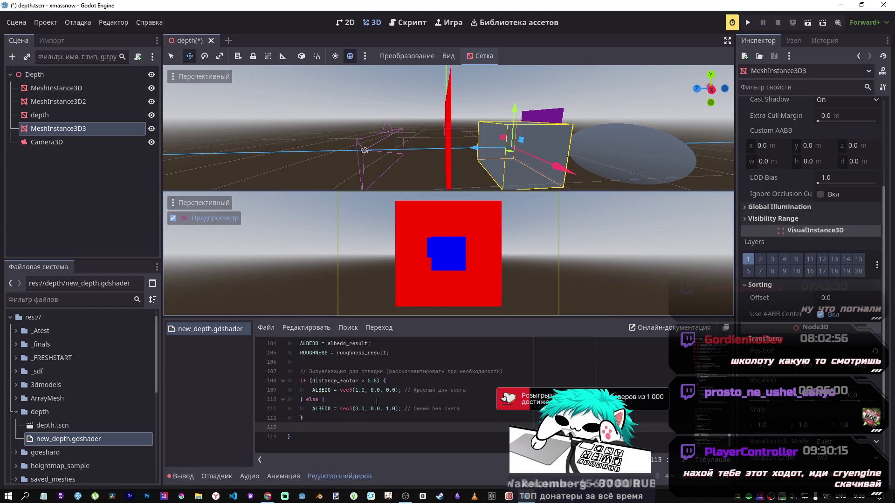
Paste the distance_factor > 0.5 condition as a nested check below the red color line.
left_click_drag(394, 381, 300, 381)
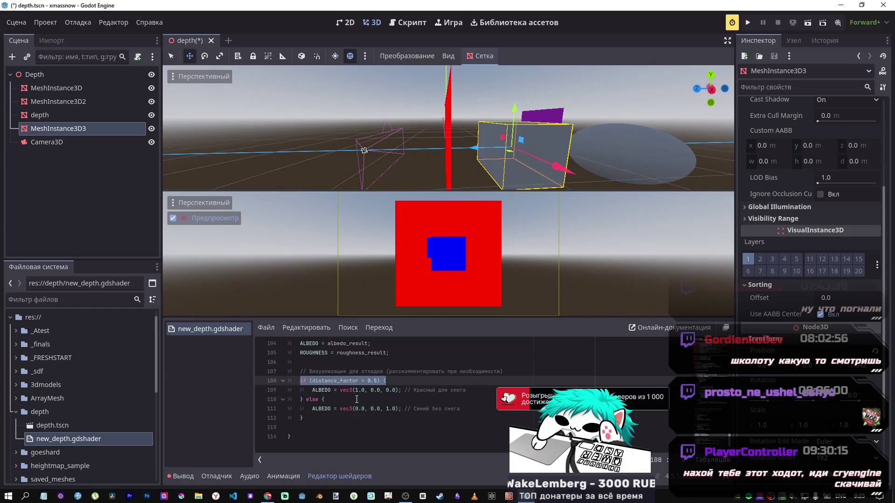
left_click(482, 389)
key("Return")
key("ctrl+v")
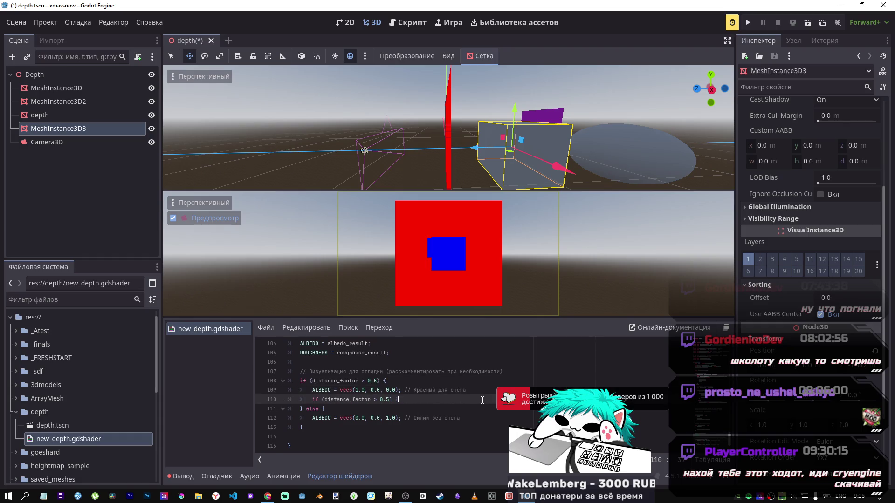
left_click(376, 400)
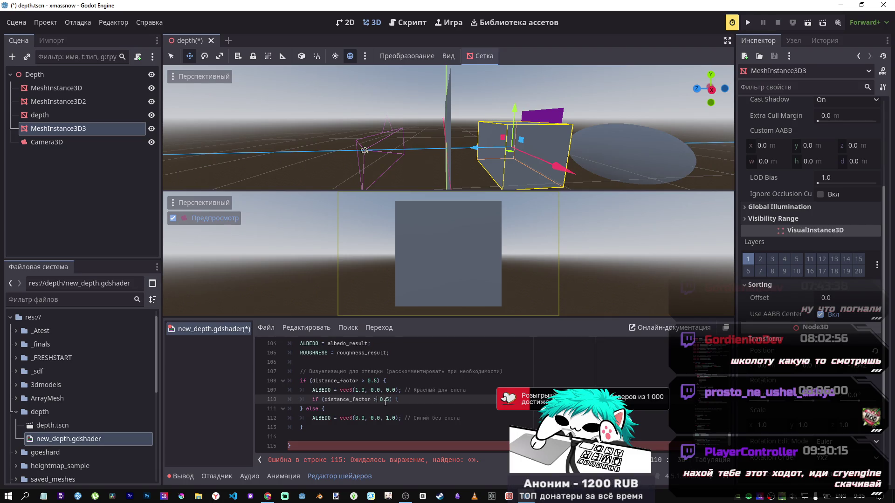
left_click(381, 399)
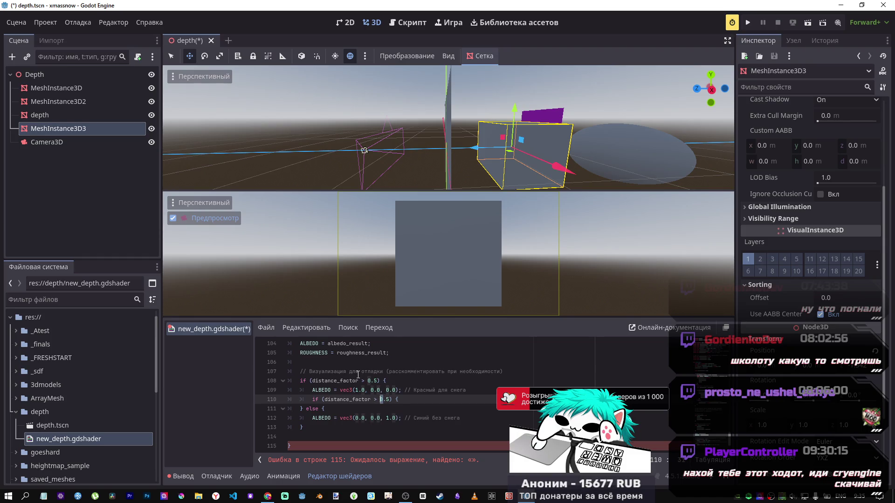
left_click(368, 381)
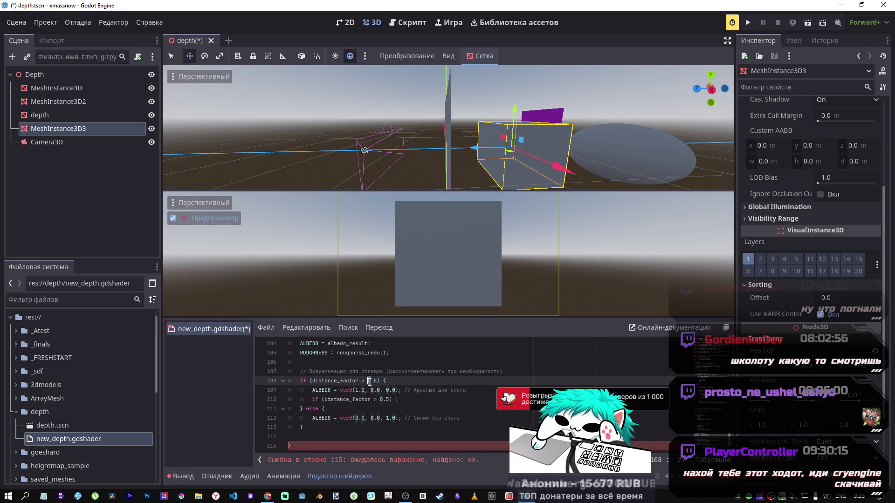
Change the outer distance threshold to 10.5 and the nested one to 5.5.
left_click(369, 381)
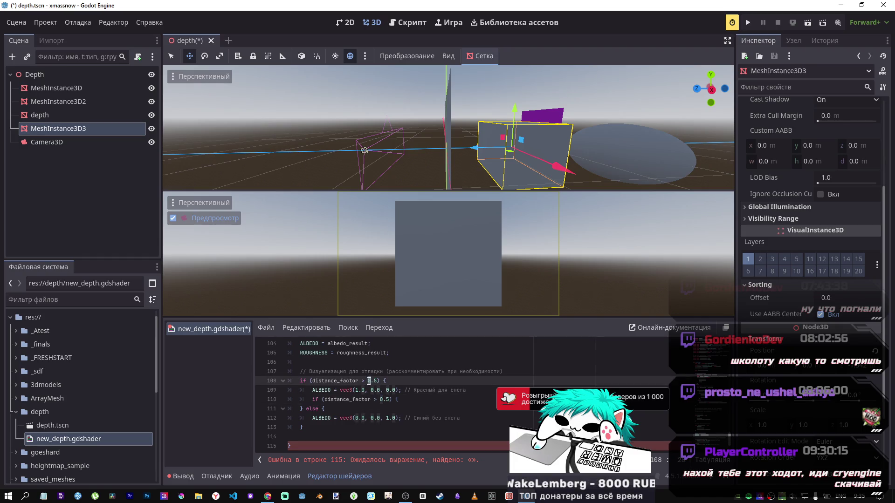
type("1")
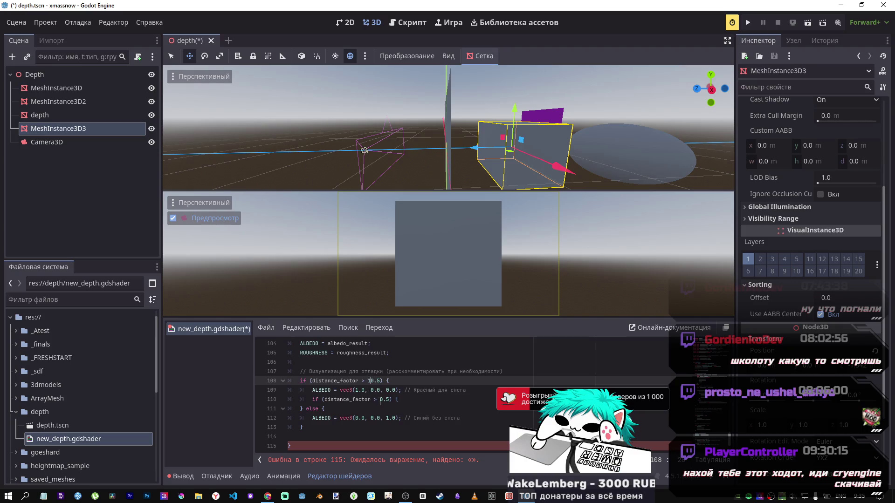
left_click(380, 399)
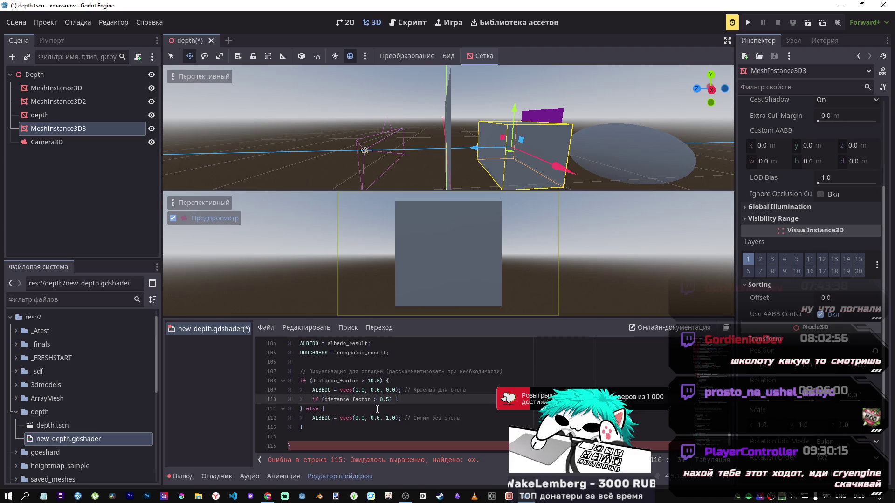
key("Delete")
type("5")
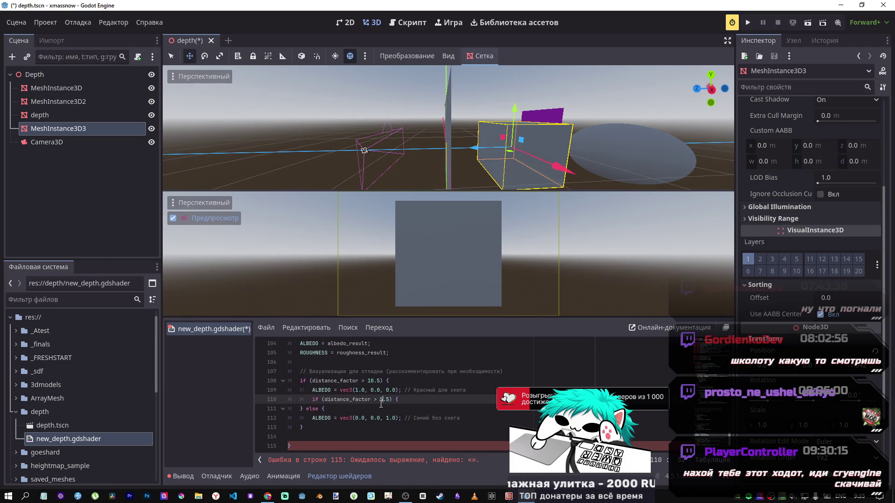
Paste the red ALBEDO assignment into the nested 5.5 check and close it with a brace.
left_click_drag(313, 390, 407, 388)
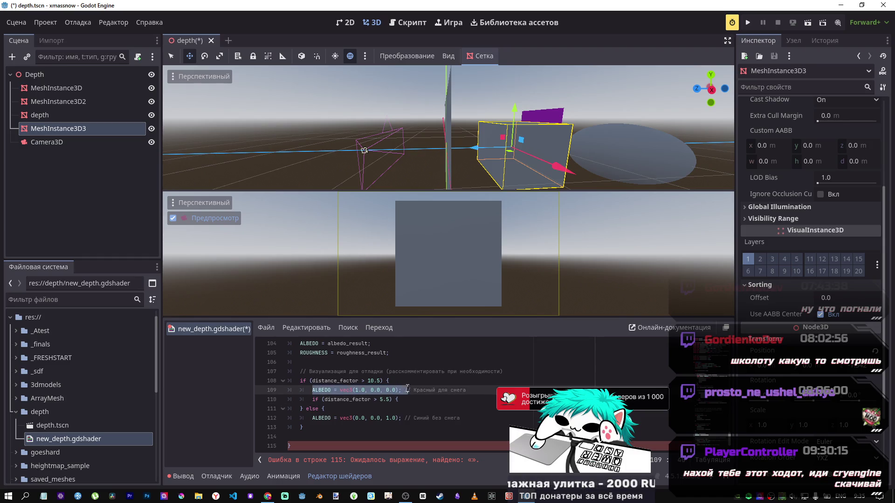
left_click(406, 400)
key("Return")
key("ctrl+v")
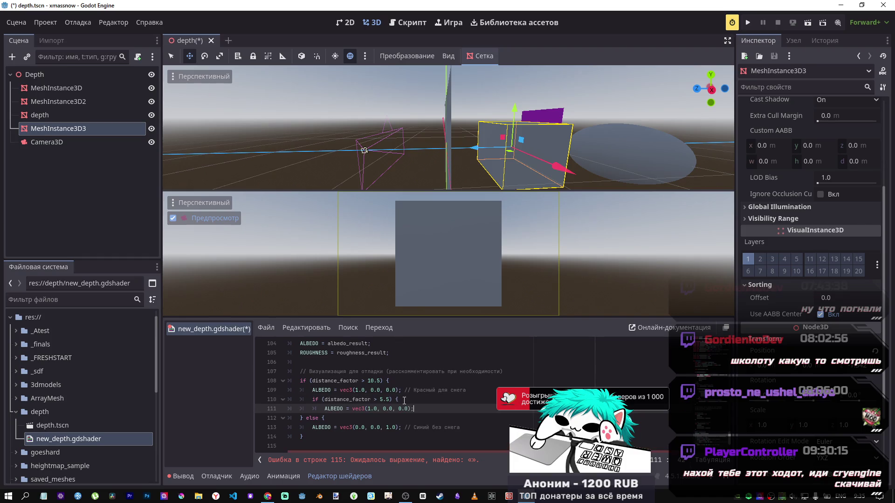
type("}")
key("Return")
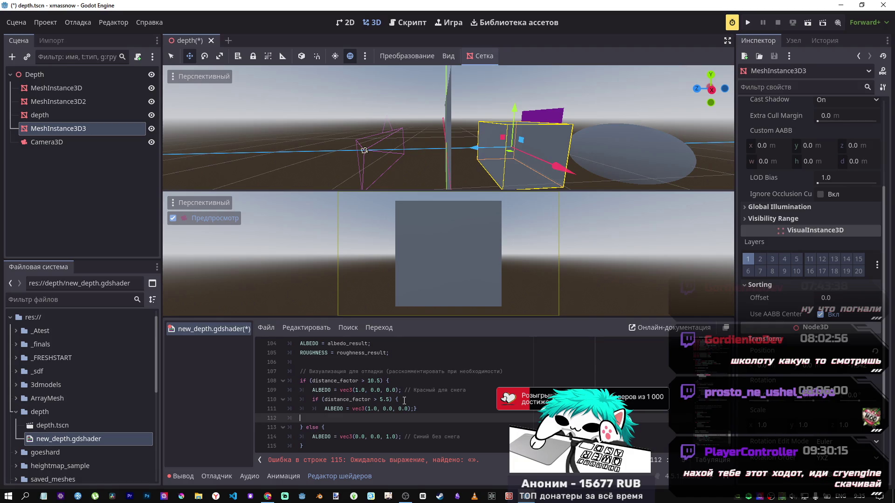
key("BackSpace")
key("Return")
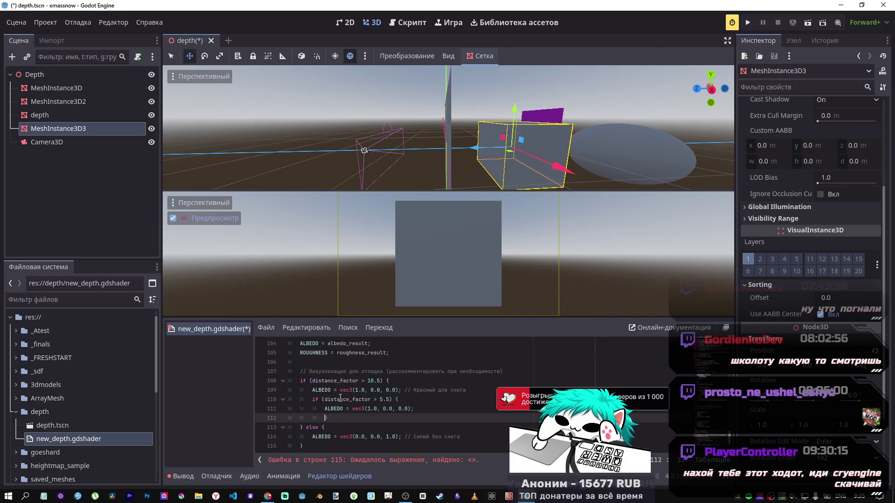
Drop the trial else, set the nested colour's red value to 0.5, and save.
left_click(327, 403)
type("else")
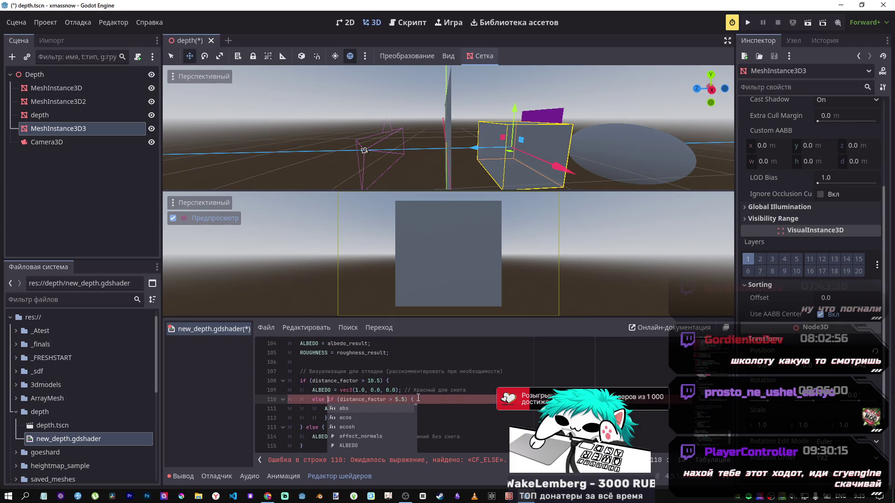
key("BackSpace")
key("BackSpace")
key("BackSpace")
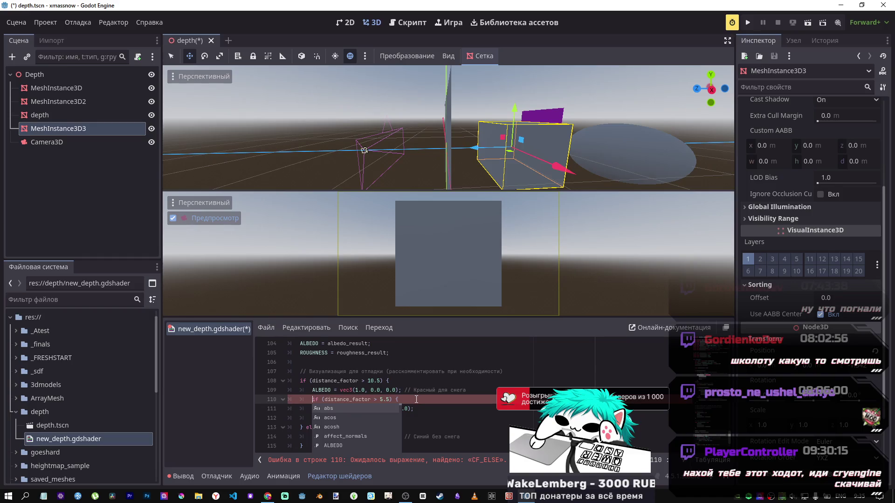
left_click(415, 409)
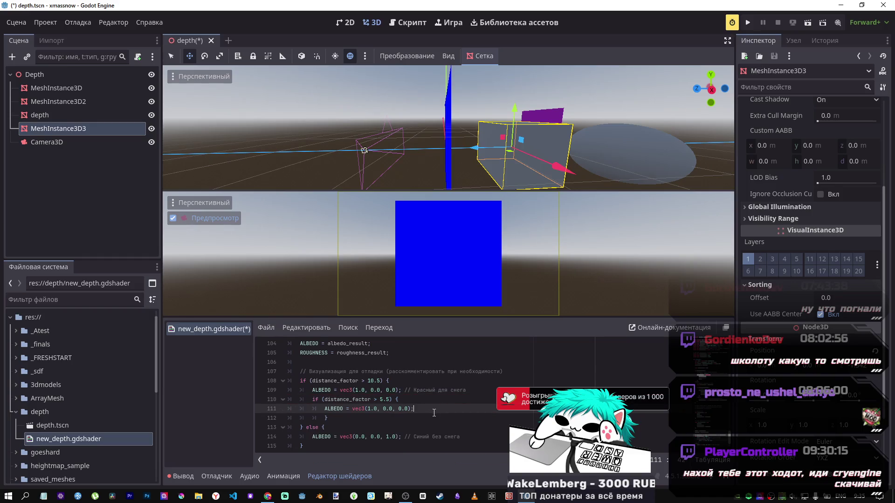
double_click(369, 408)
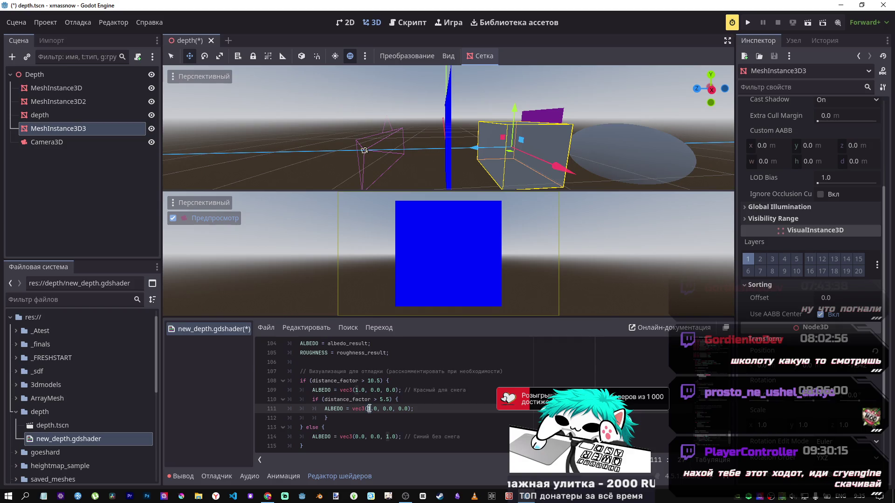
type("0.5")
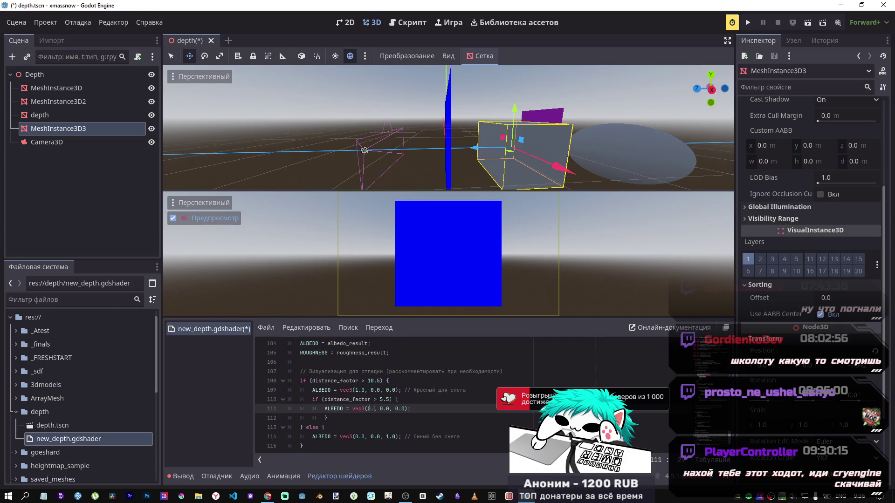
key("ctrl+s")
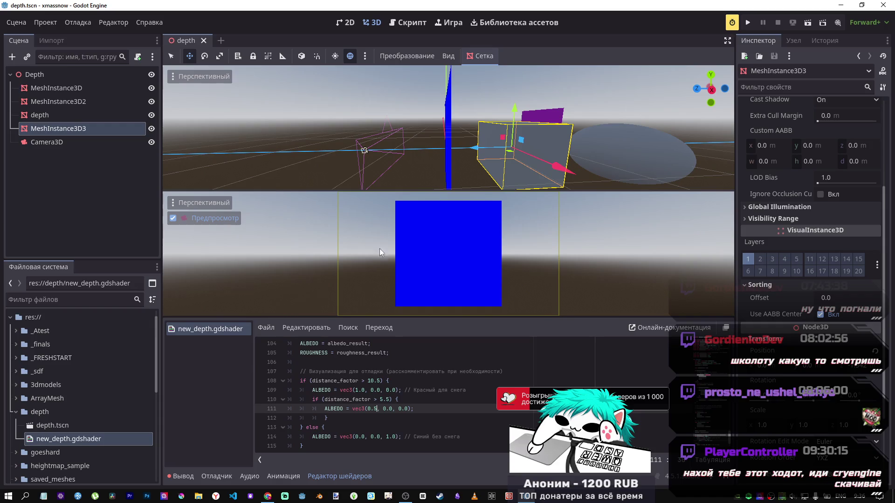
Move the box further right and unindent the nested 5.5 block one level.
left_click_drag(481, 135, 524, 142)
left_click(392, 381)
left_click_drag(316, 399, 342, 415)
key("shift+Tab")
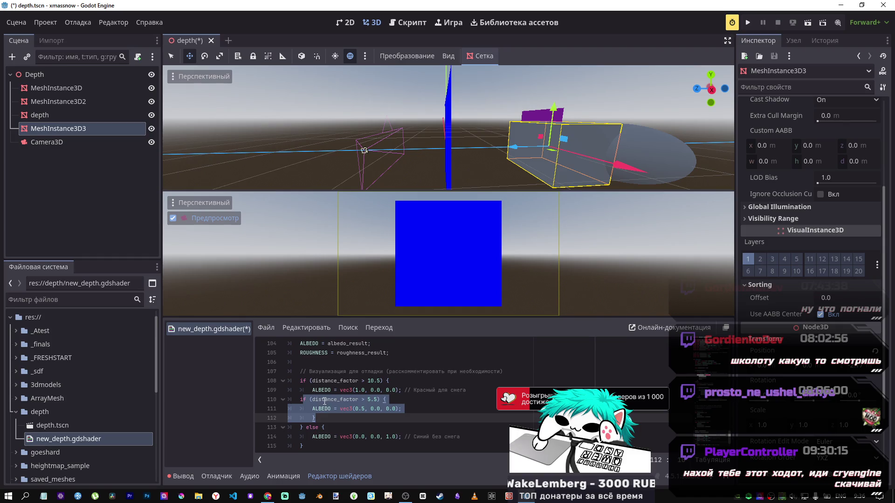
key("alt+Tab")
key("alt+Tab")
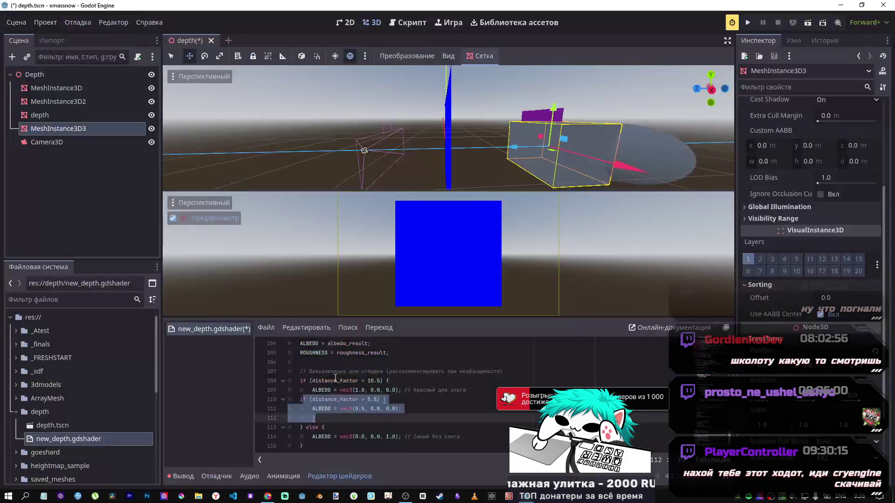
Prefix the nested if with else and inspect the resulting error on line 110.
left_click(302, 399)
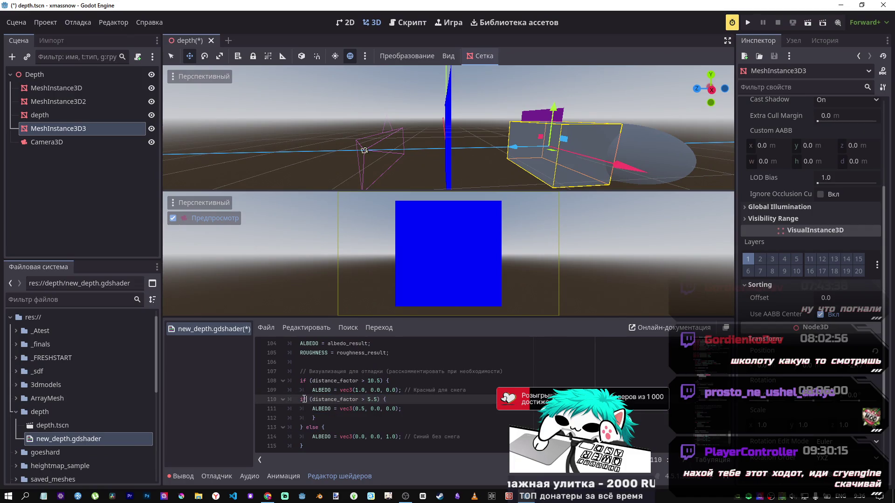
type("else")
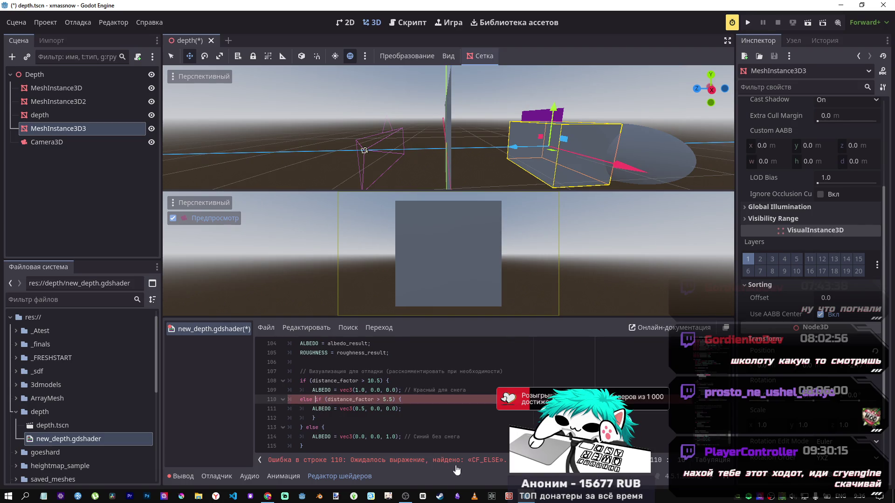
left_click(486, 465)
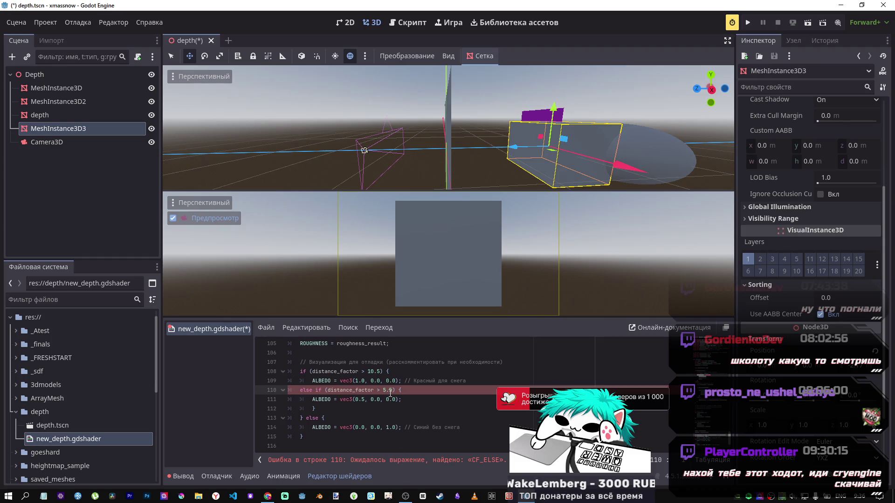
Replace the else with an indent, re-indent the nested colour block, and save.
left_click(312, 409)
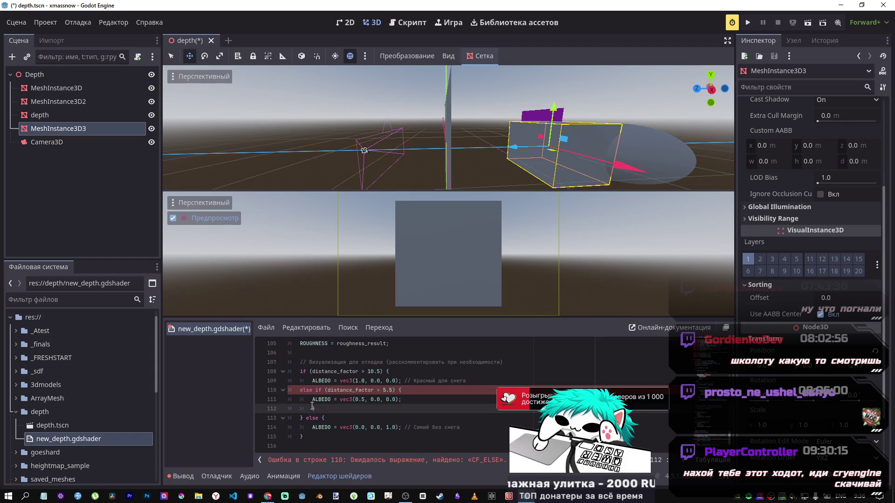
double_click(310, 390)
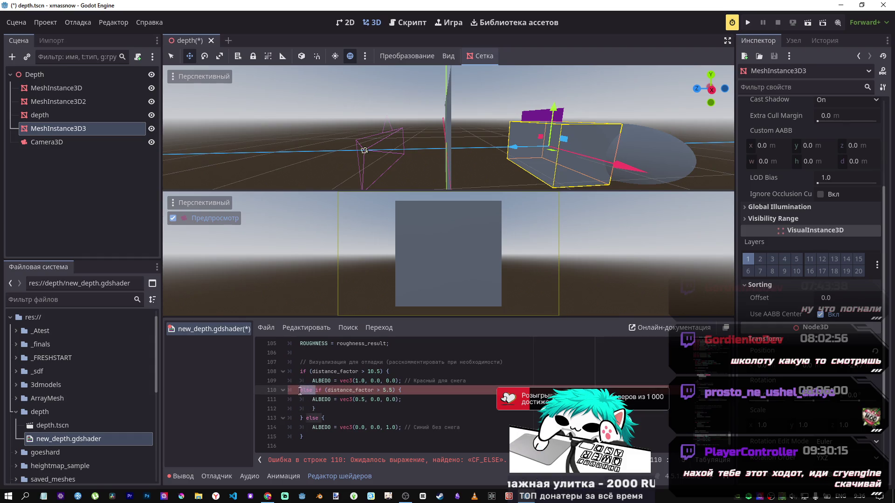
key("Tab")
left_click_drag(312, 399, 323, 409)
key("Tab")
key("ctrl+s")
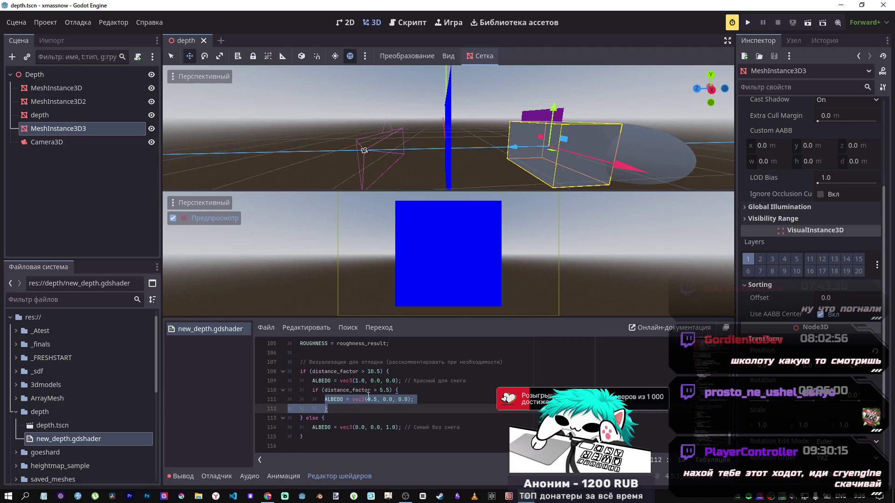
Comment out the blue else branch on lines 113–115 with Ctrl+K and save.
left_click(307, 425)
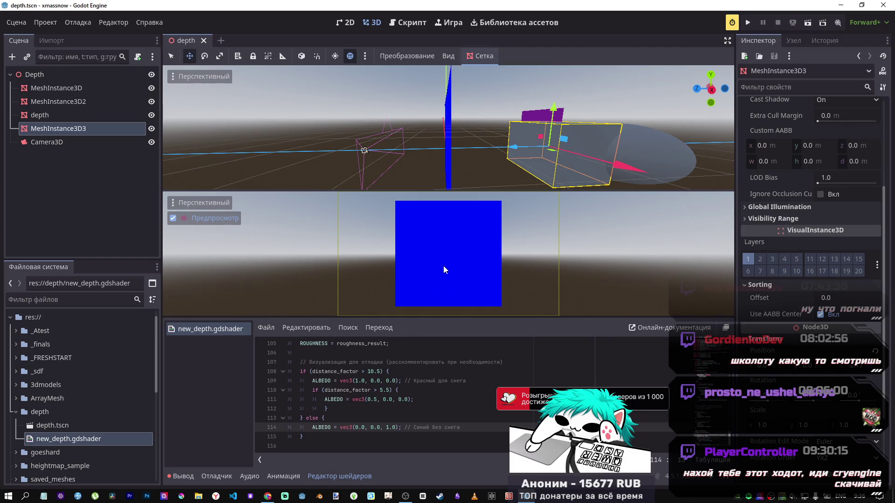
mouse_move(304, 437)
left_mouse_down()
mouse_move(321, 427)
mouse_move(300, 418)
left_mouse_up()
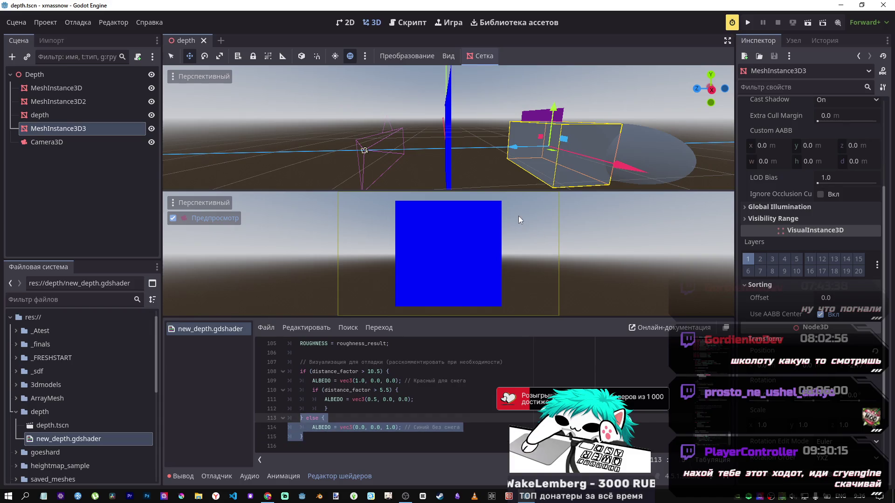
mouse_move(513, 147)
left_mouse_down()
mouse_move(462, 145)
mouse_move(615, 160)
mouse_move(529, 162)
left_mouse_up()
left_click(354, 436)
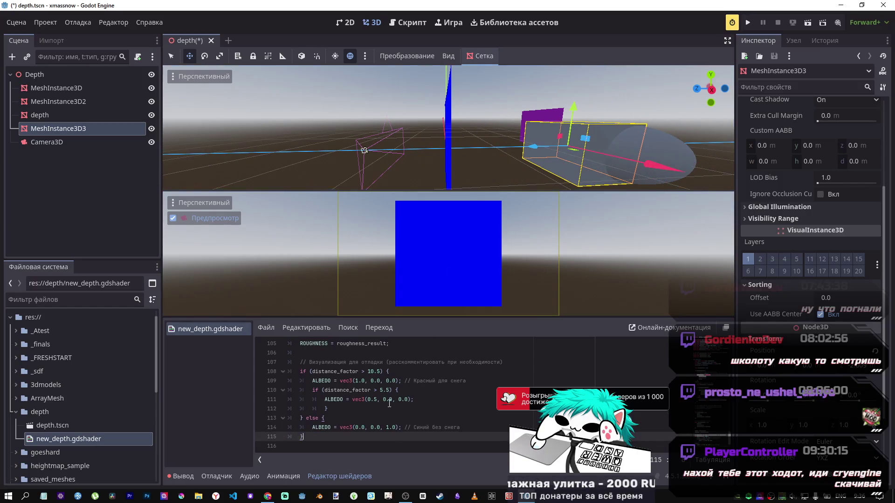
left_click(383, 426)
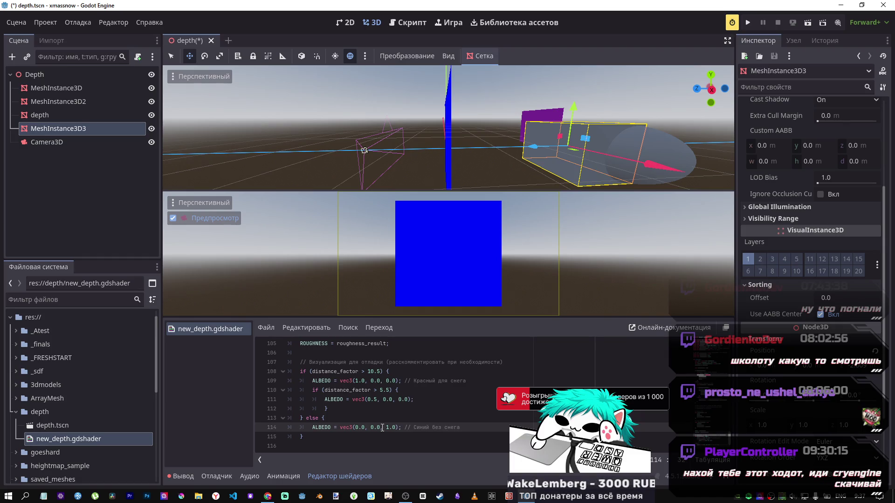
left_click_drag(303, 436, 309, 419)
key("ctrl+k")
key("ctrl+s")
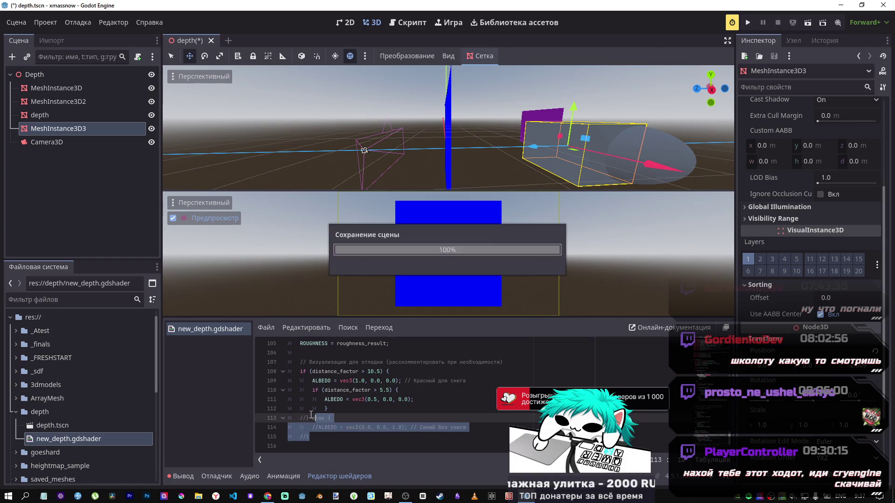
Indent the distance_factor > 5.5 block and add a closing brace on line 112.
mouse_move(548, 153)
left_mouse_down()
mouse_move(475, 153)
mouse_move(504, 154)
left_mouse_up()
key("ctrl+End")
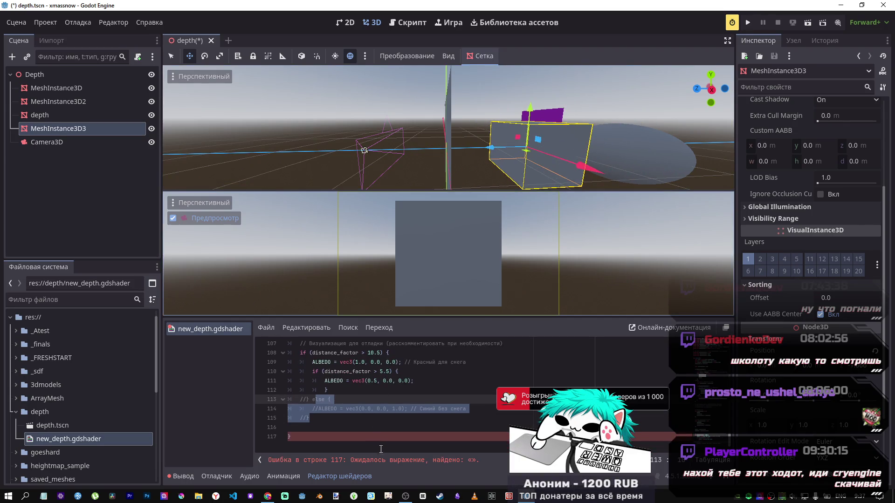
left_click(323, 419)
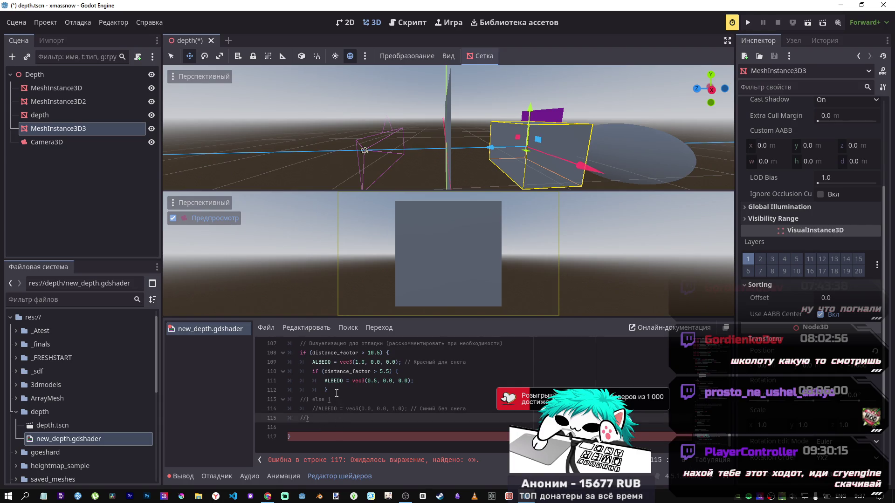
left_click_drag(335, 392, 309, 372)
left_click(478, 366)
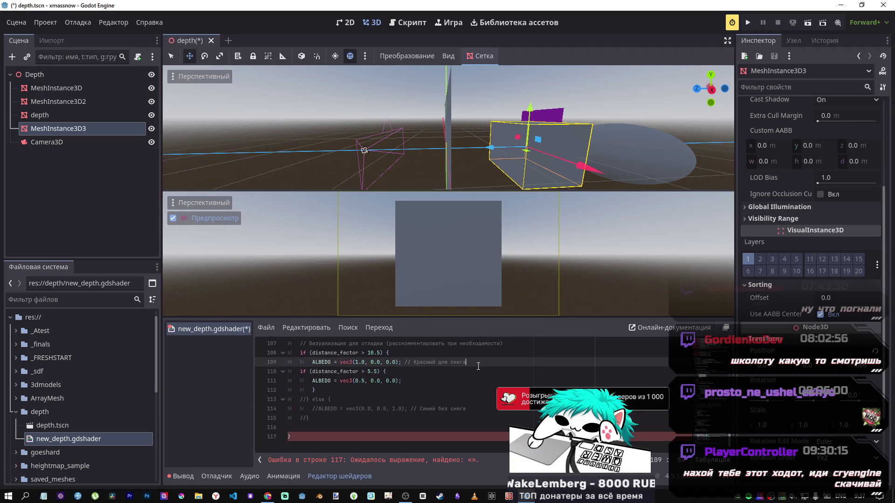
key("Return")
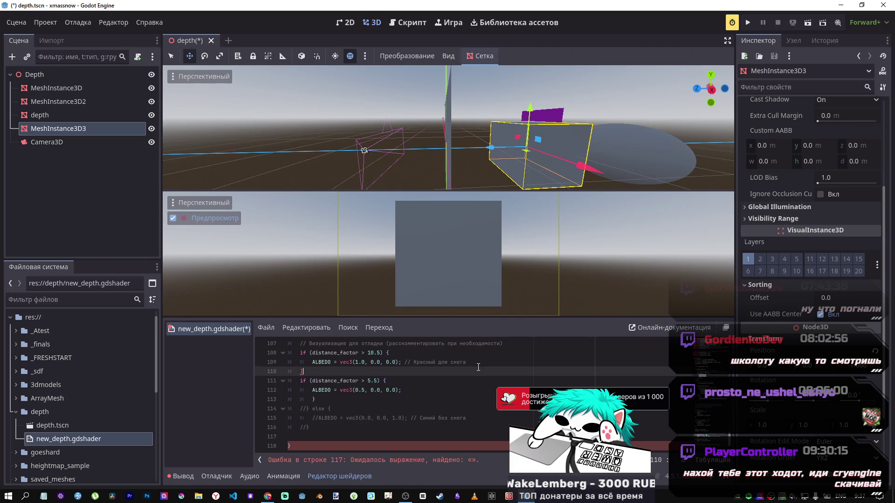
key("ctrl+z")
key("ctrl+z")
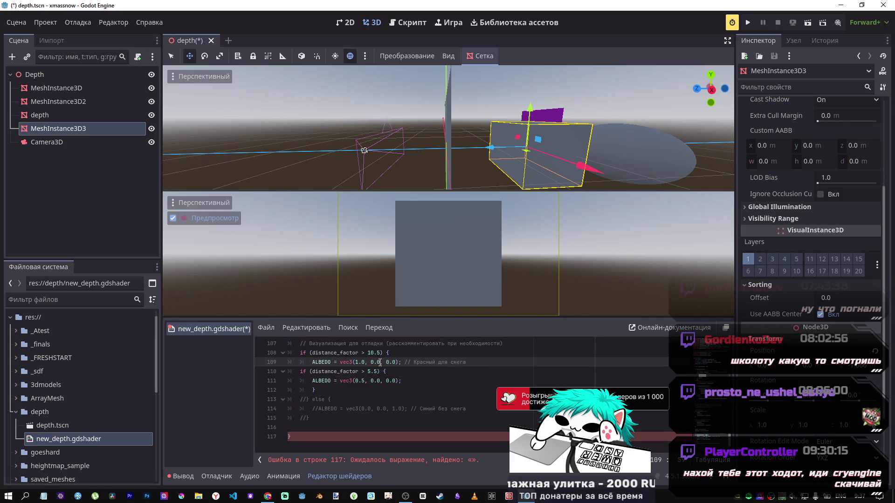
key("Tab")
key("Tab")
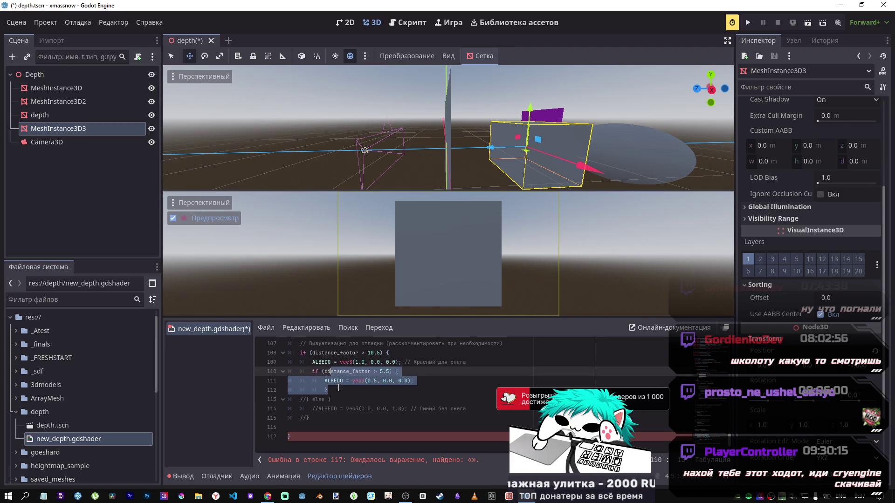
left_click(342, 389)
type("}")
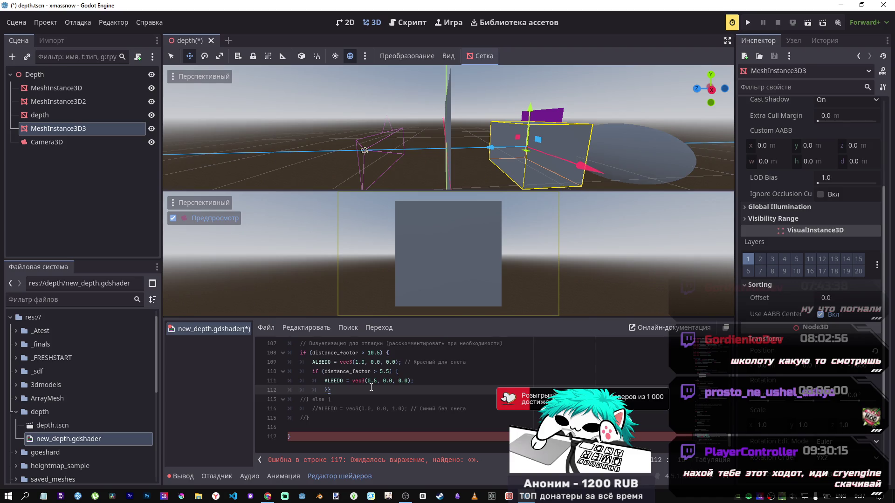
Uncomment the else branch to test it, keeping its closing brace, and save.
mouse_move(304, 418)
left_mouse_down()
mouse_move(318, 399)
mouse_move(284, 402)
left_mouse_up()
key("ctrl+k")
key("BackSpace")
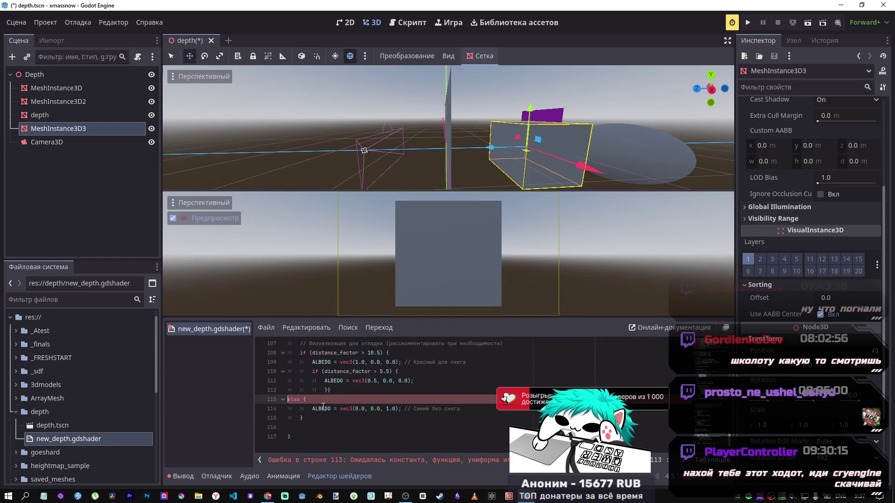
key("ctrl+z")
key("ctrl+s")
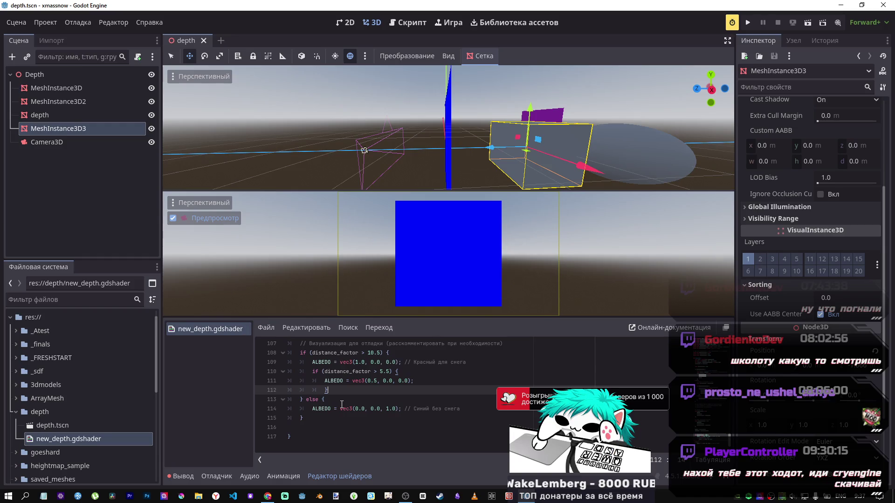
Re-comment the else branch, unindent the 5.5 block so it stands alone, and save.
left_click_drag(321, 418, 309, 400)
key("ctrl+k")
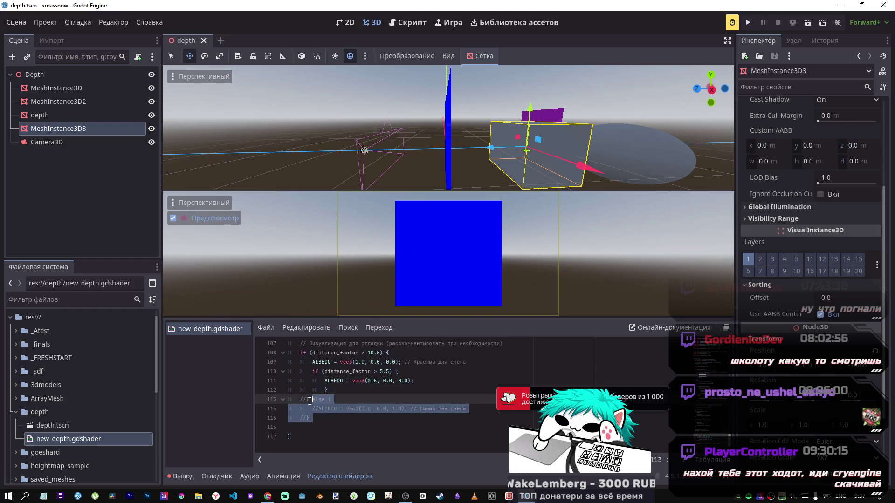
left_click(327, 390)
key("shift+Tab")
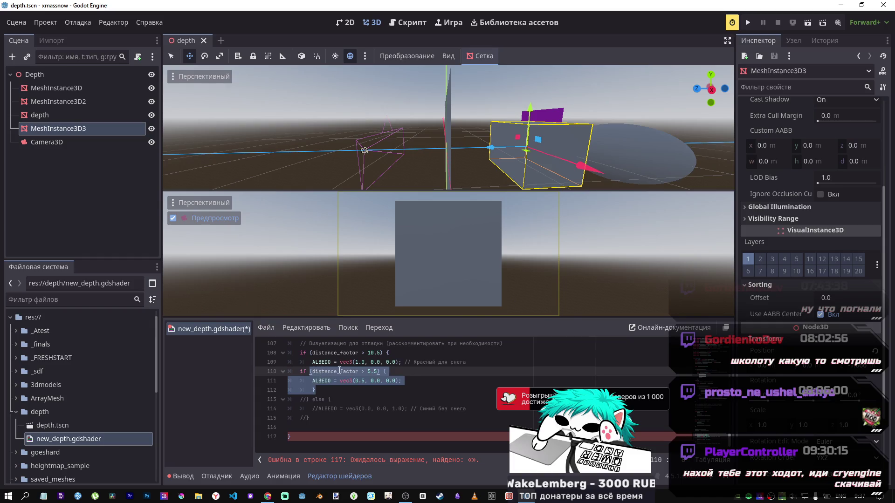
left_click(372, 362)
key("Return")
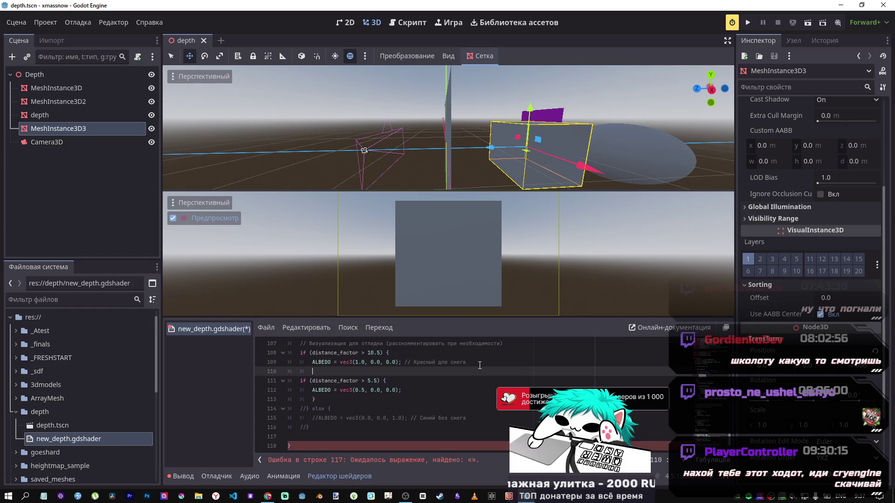
type("}")
key("ctrl+s")
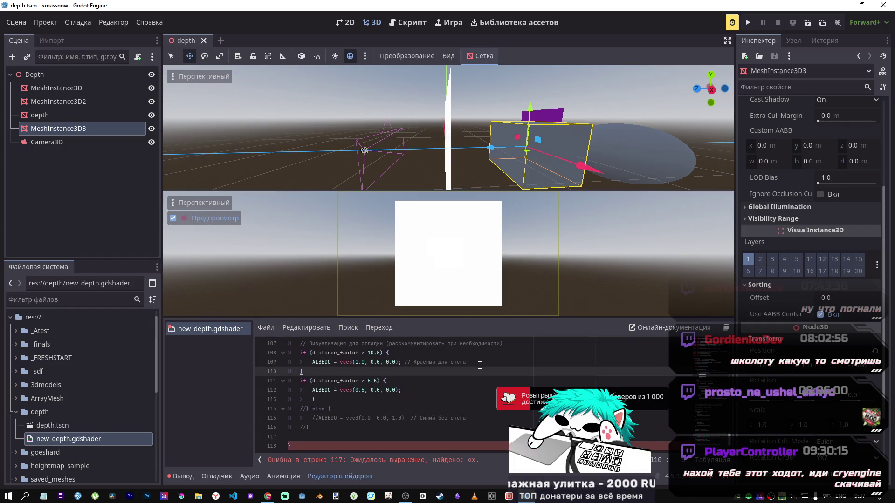
Comment out the distance_factor > 5.5 block on lines 110–113 and scroll up through the shader.
mouse_move(491, 148)
left_mouse_down()
mouse_move(424, 161)
mouse_move(493, 154)
mouse_move(437, 150)
mouse_move(505, 161)
left_mouse_up()
left_click_drag(321, 399, 300, 374)
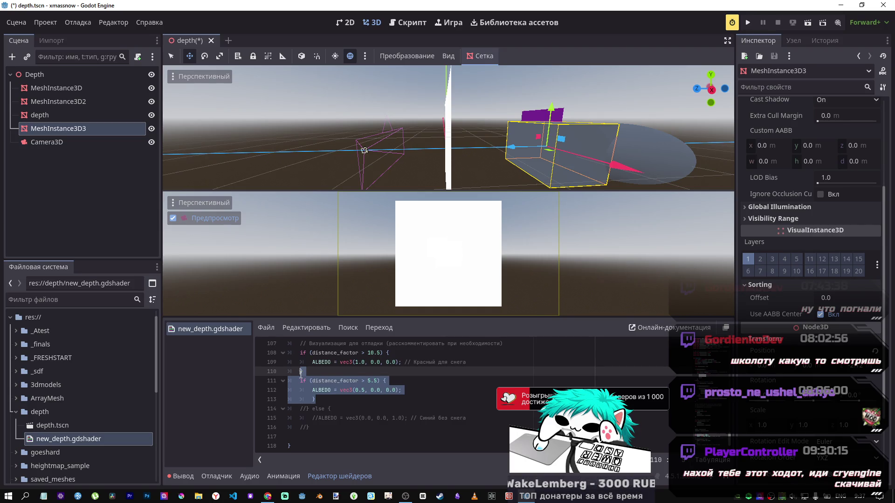
key("ctrl+k")
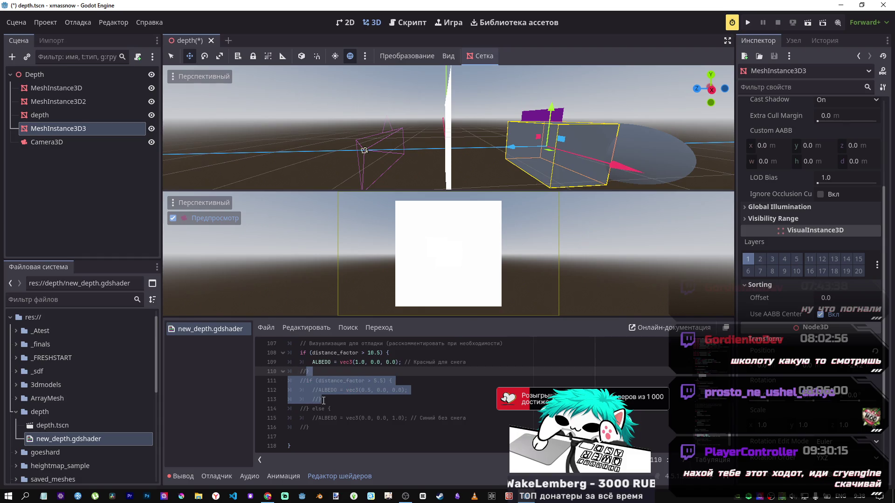
scroll(360, 392, "up", 4)
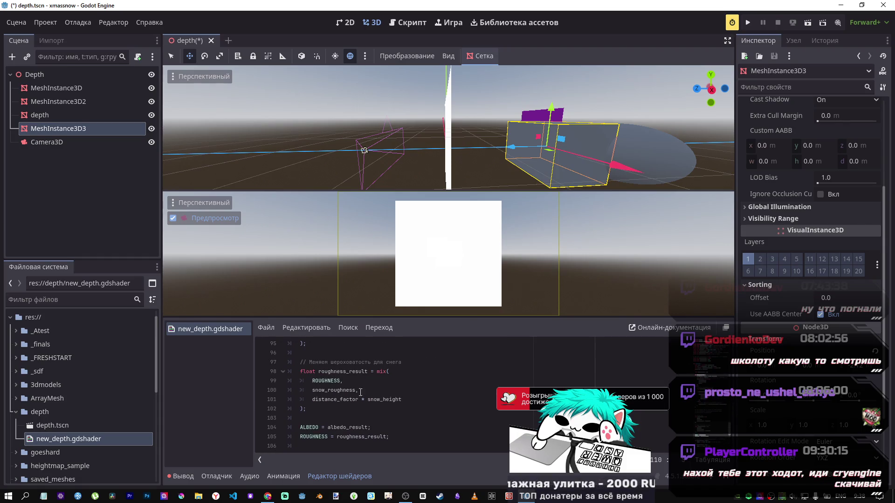
scroll(347, 420, "up", 6)
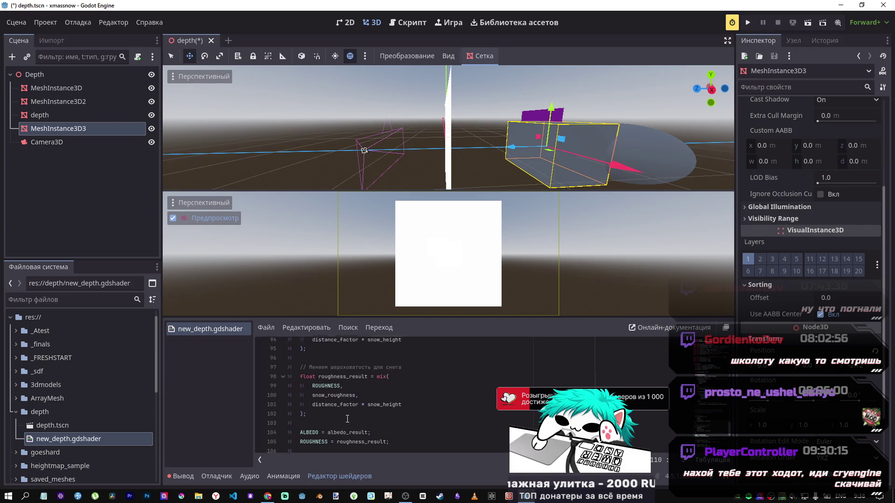
scroll(368, 420, "up", 4)
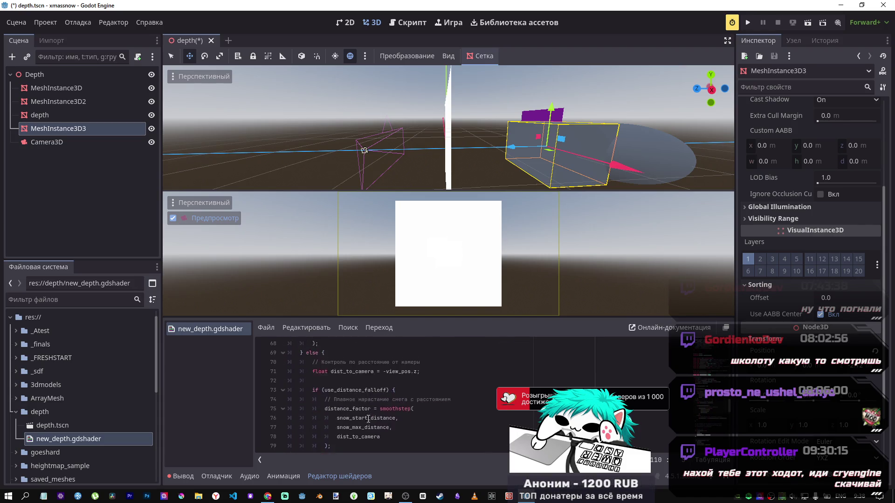
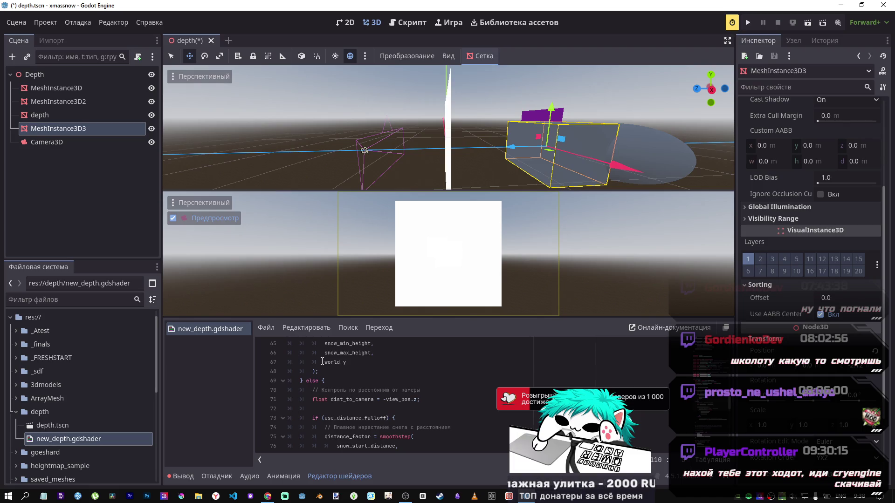
Search the shader for distance_factor and step through its matches, ending on line 82.
scroll(322, 362, "up", 3)
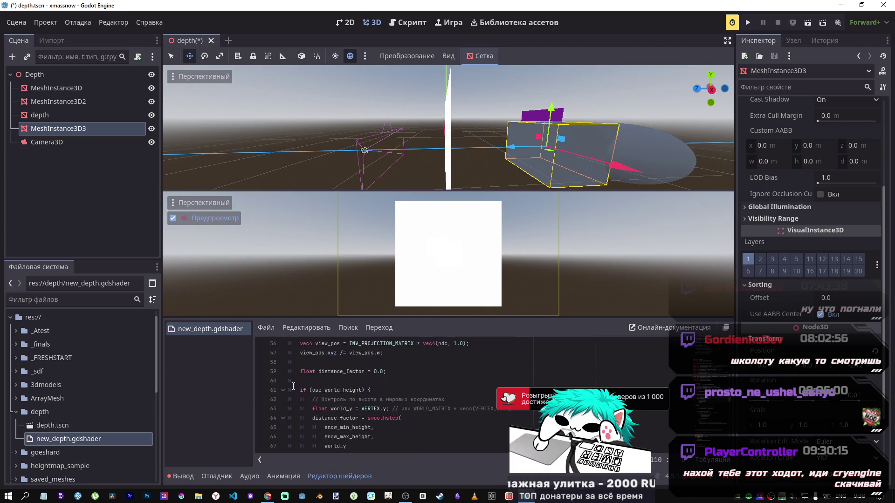
scroll(372, 398, "up", 2)
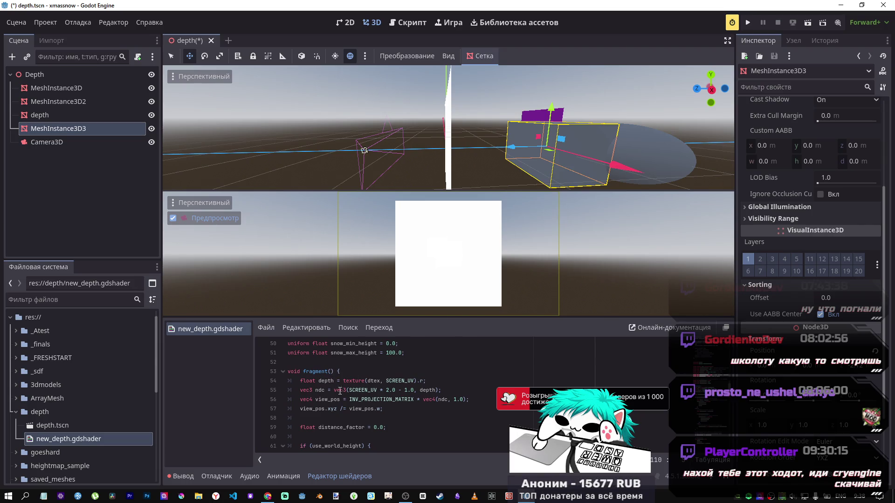
scroll(322, 392, "down", 3)
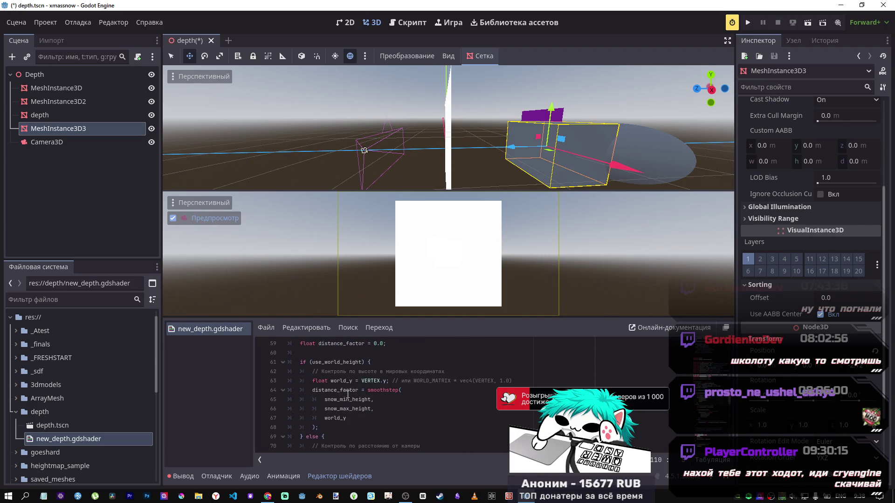
scroll(337, 403, "down", 1)
scroll(358, 392, "down", 8)
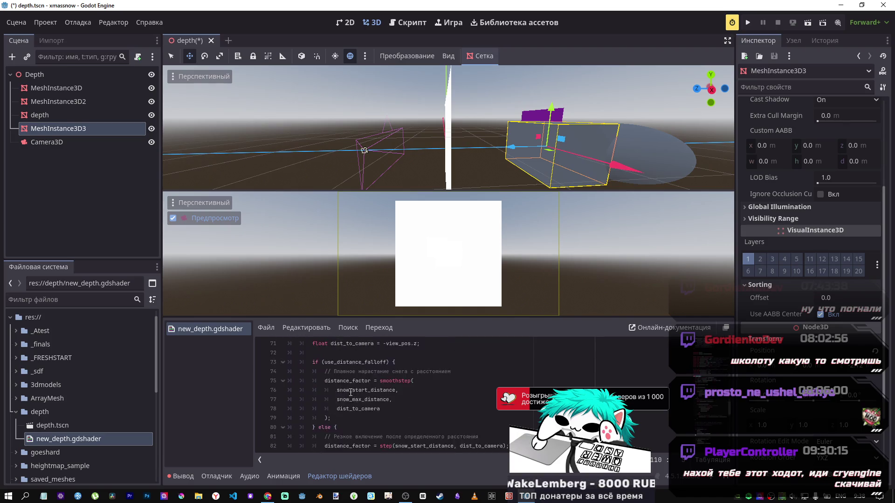
scroll(374, 397, "down", 6)
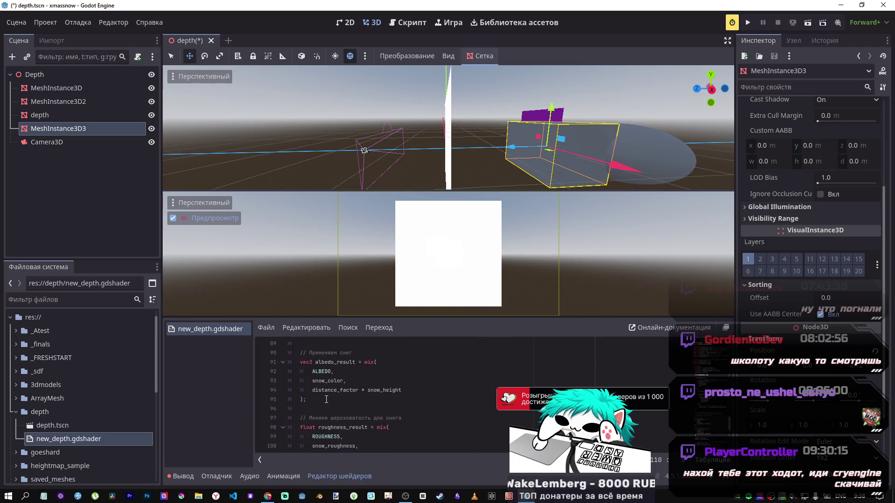
left_click_drag(317, 428, 301, 400)
double_click(333, 409)
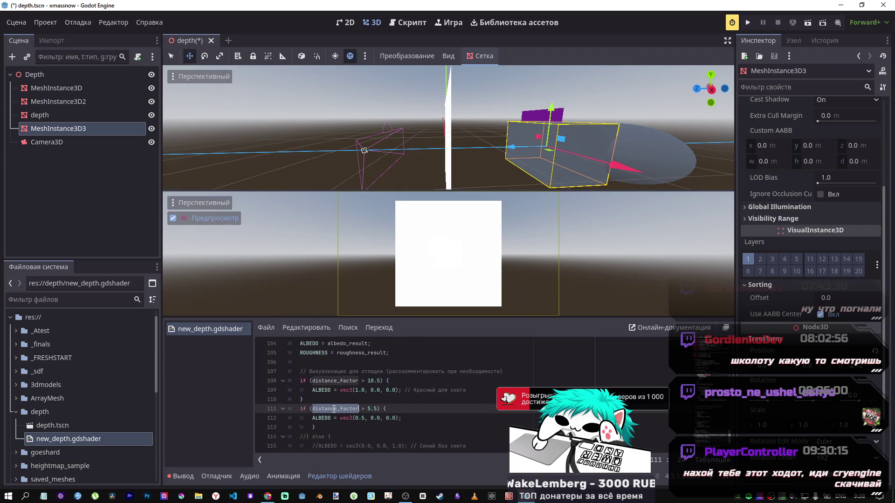
key("ctrl+f")
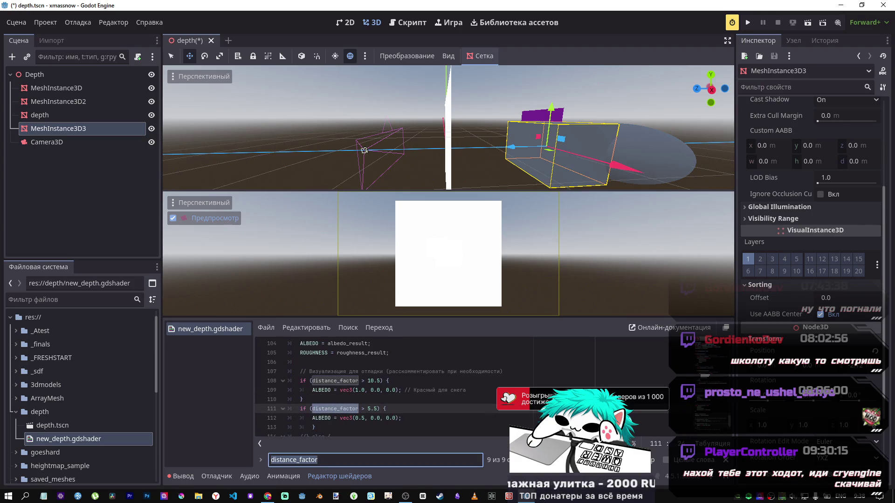
key("shift+Return")
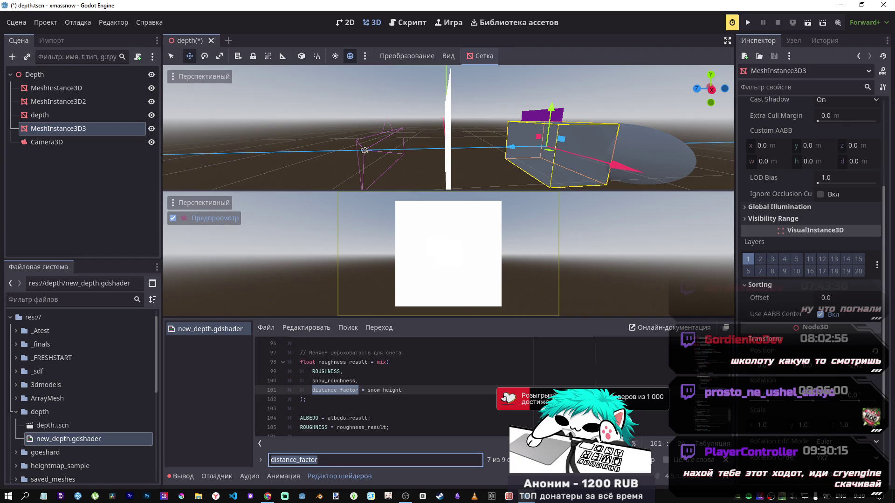
key("shift+Return")
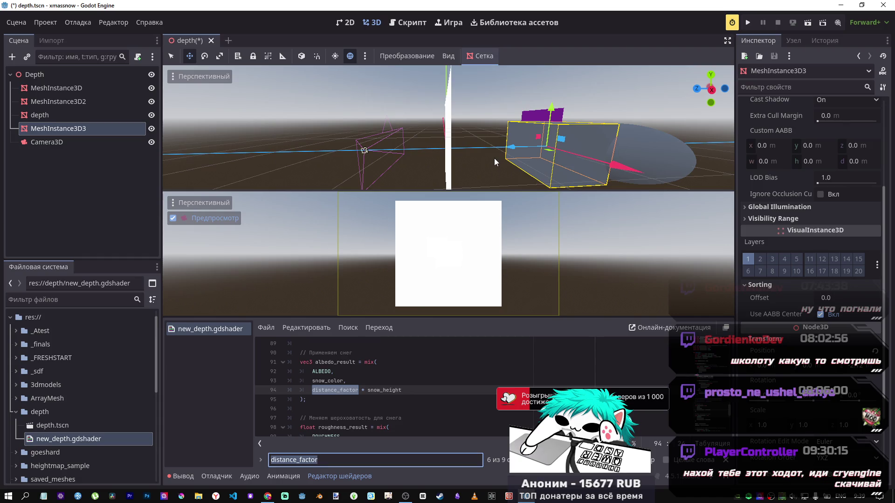
scroll(368, 401, "up", 1)
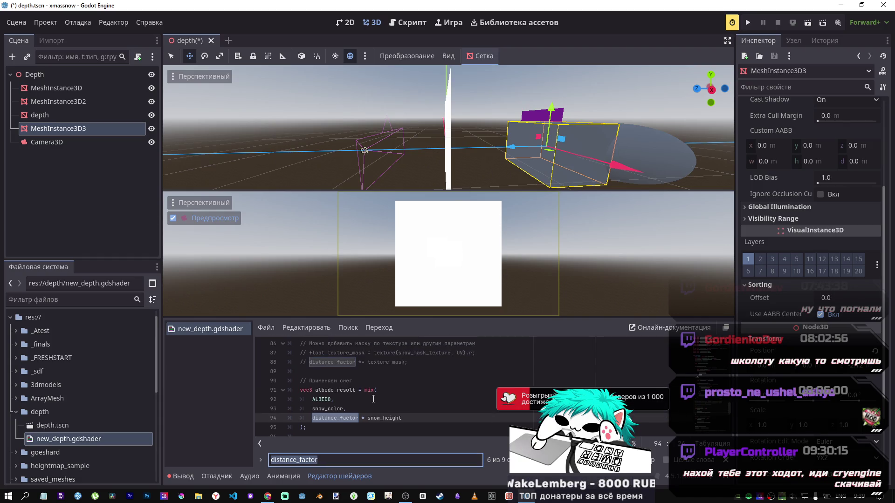
key("shift+Return")
key("shift+Return")
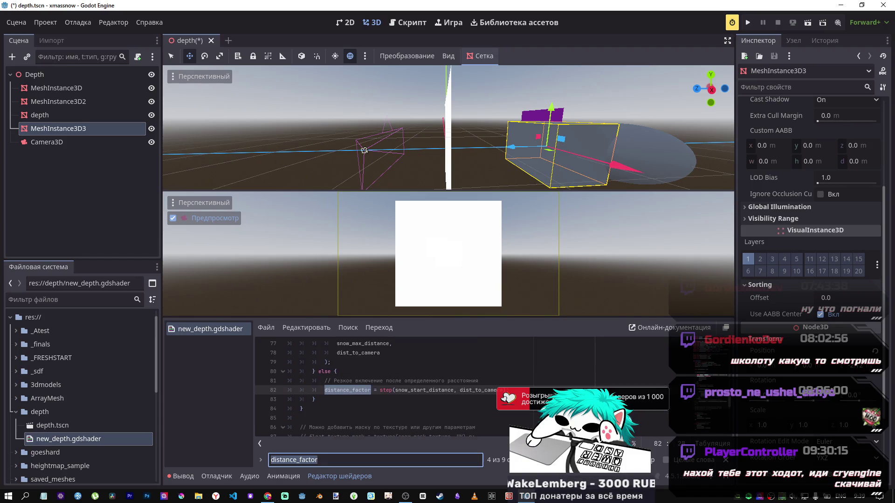
key("Return")
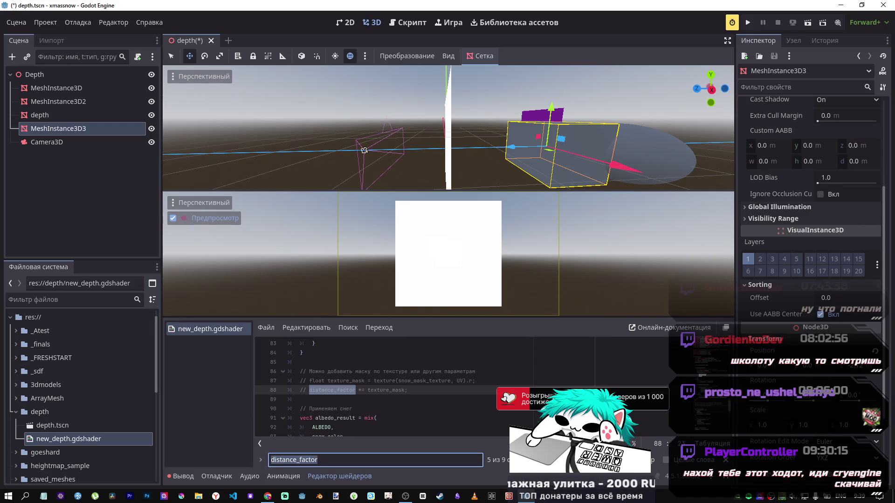
key("shift+Return")
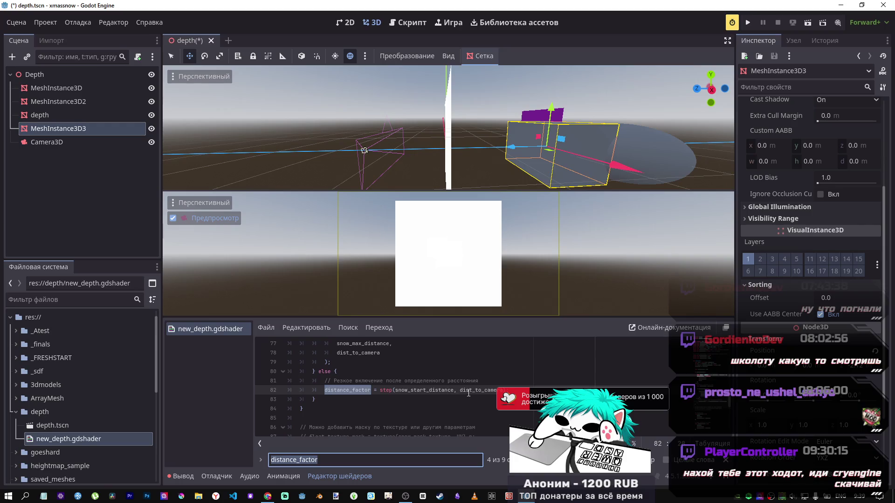
Find where dist_to_camera is defined and select view_pos in -view_pos.z on line 71.
double_click(493, 390)
key("ctrl+f")
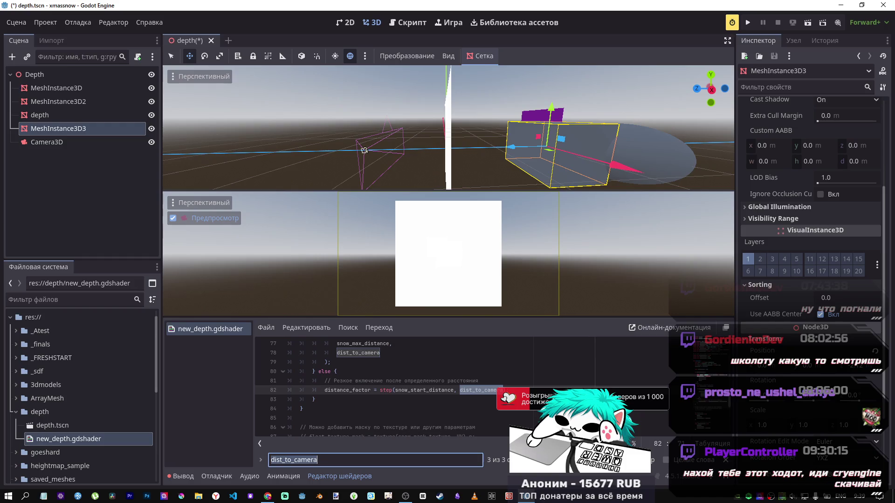
key("Return")
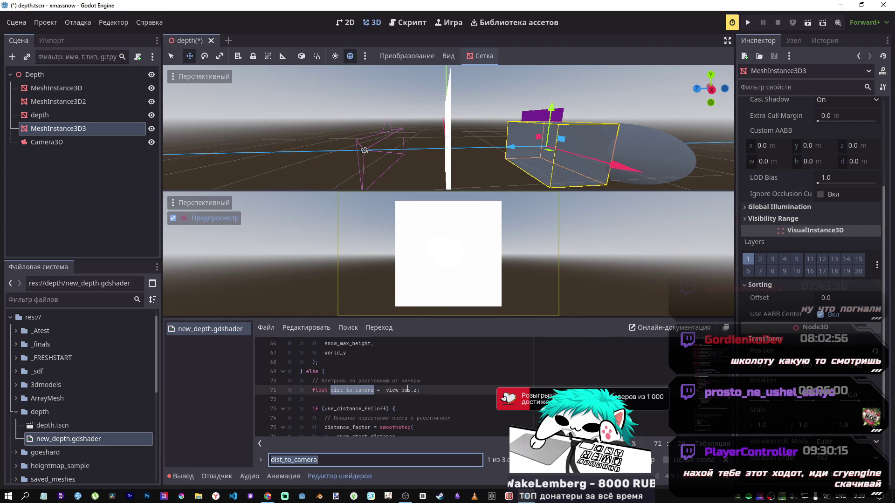
left_click_drag(417, 390, 383, 389)
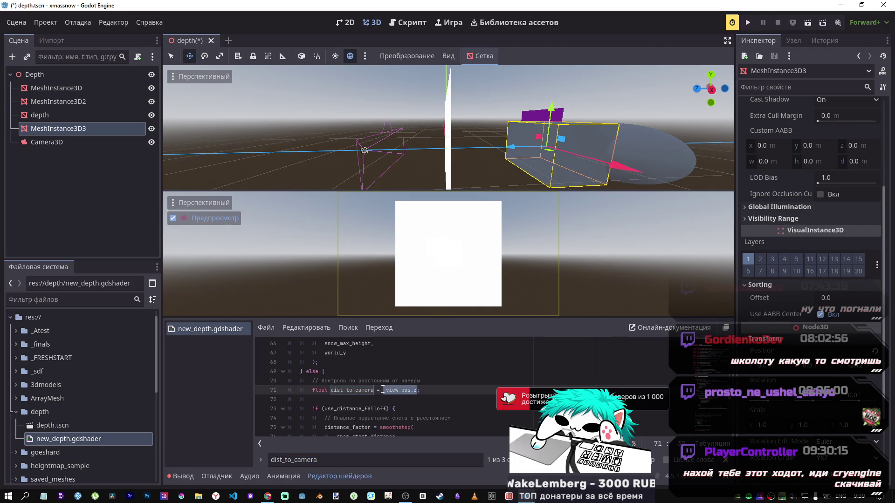
double_click(399, 390)
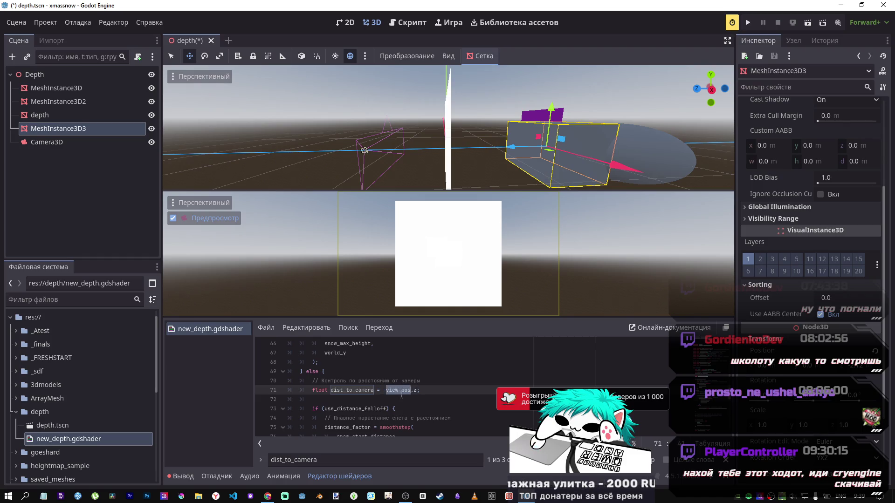
scroll(403, 398, "up", 4)
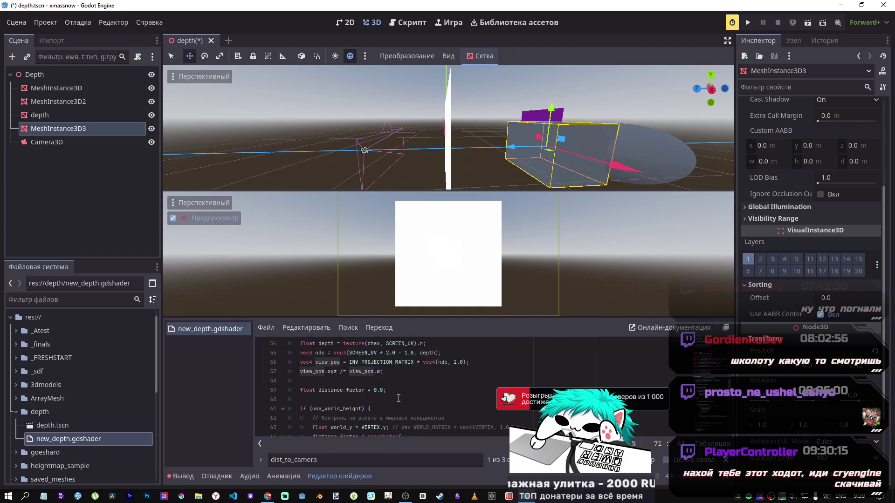
scroll(398, 397, "down", 1)
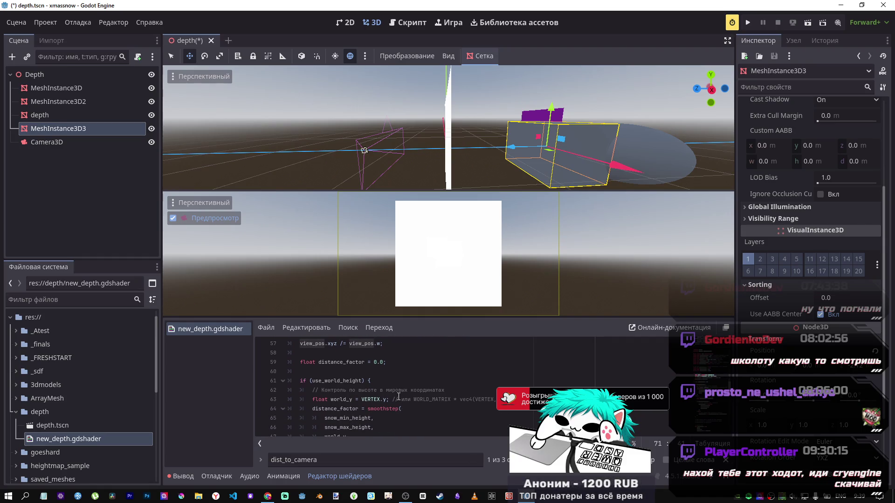
scroll(398, 396, "down", 1)
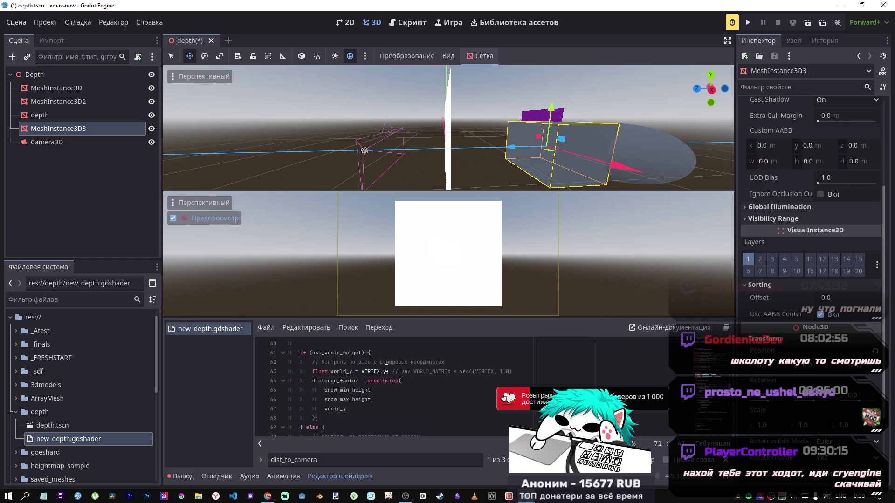
scroll(418, 384, "down", 3)
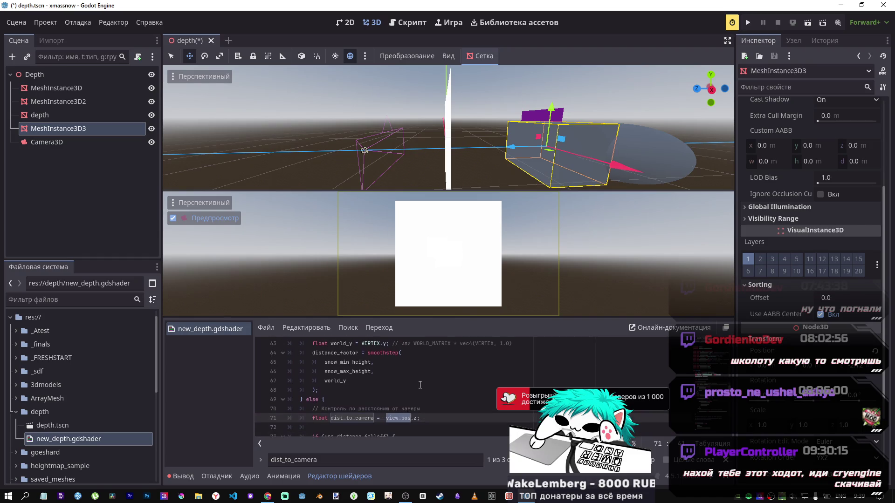
scroll(413, 378, "up", 2)
Try Z, then z, as the VERTEX component on line 63, then remove it.
left_click(384, 343)
key("alt+shift")
type("я")
key("BackSpace")
key("alt+shift")
type("Z")
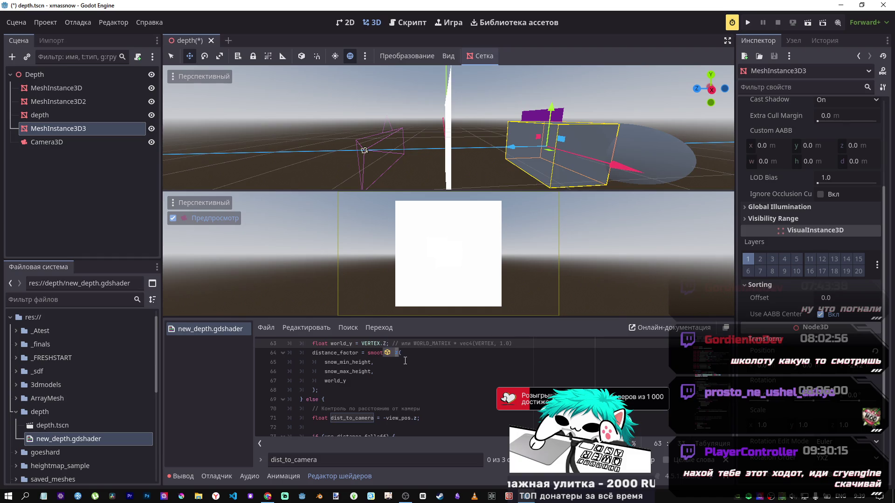
key("BackSpace")
type("z")
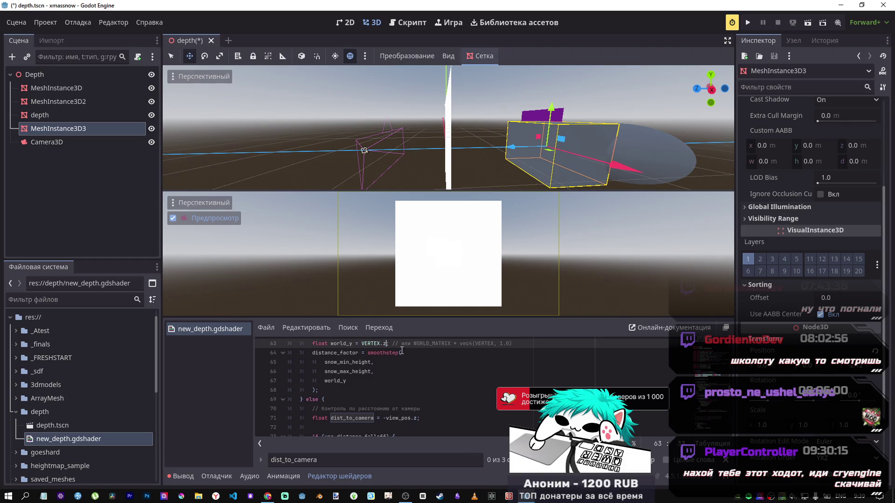
key("BackSpace")
Save the scene and new_depth.gdshader.
key("ctrl+s")
type("я")
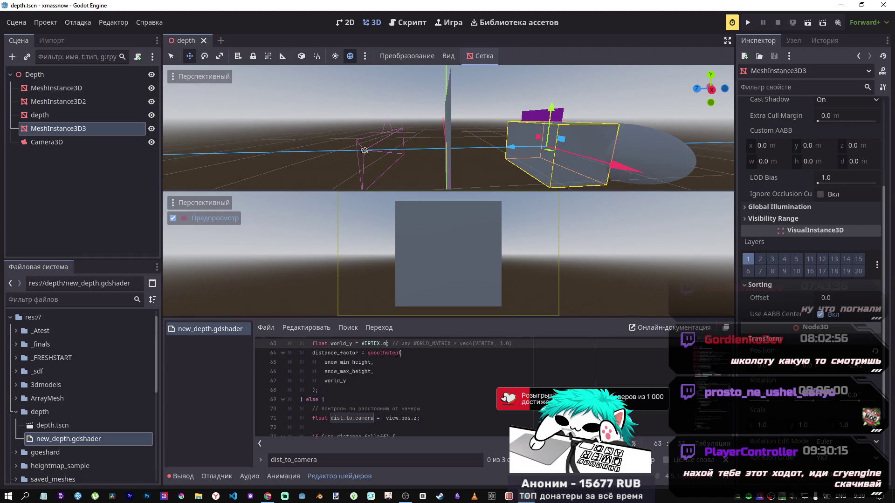
scroll(398, 357, "down", 10)
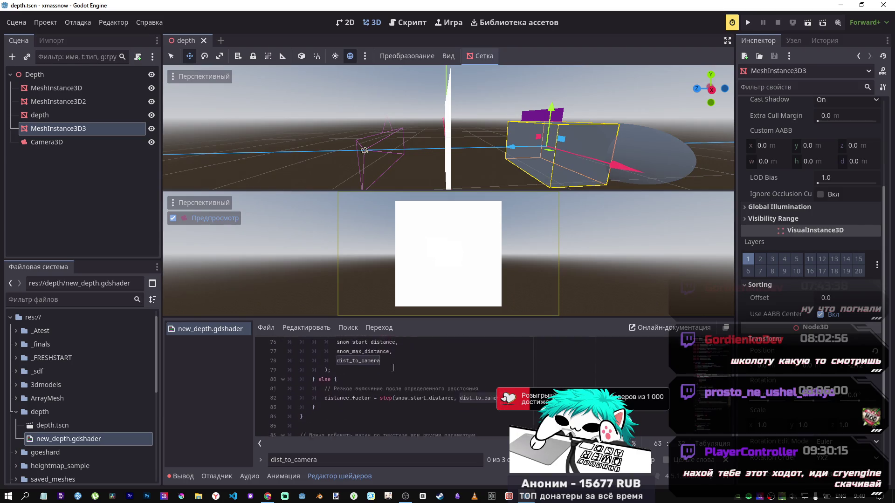
scroll(393, 369, "up", 1)
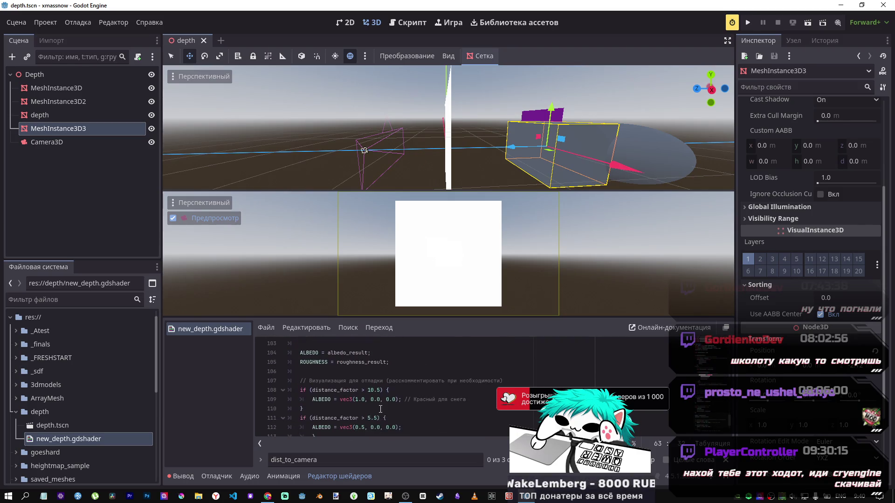
Trace distance_factor from line 108 back to its step() assignment on line 82.
left_click(377, 391)
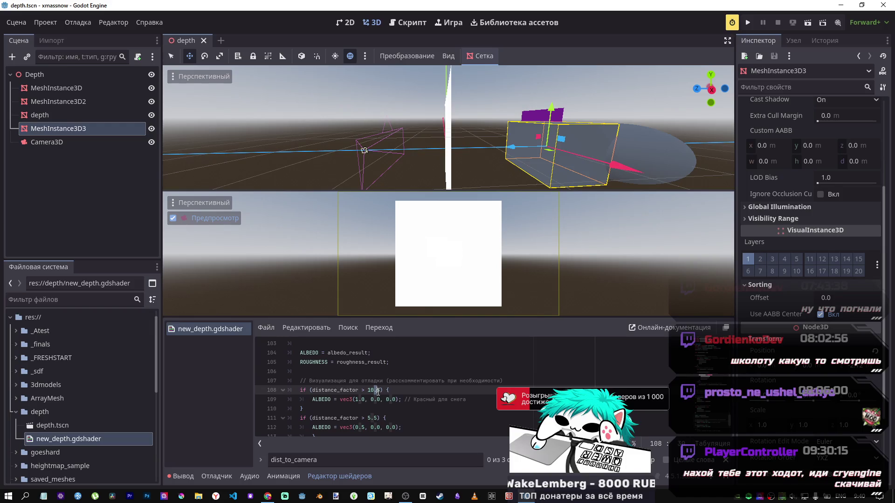
left_click(358, 390)
type("8")
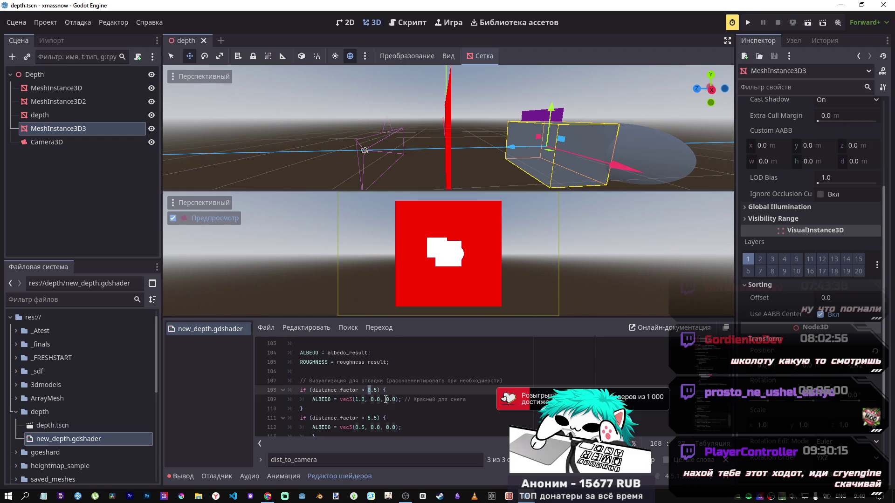
double_click(334, 390)
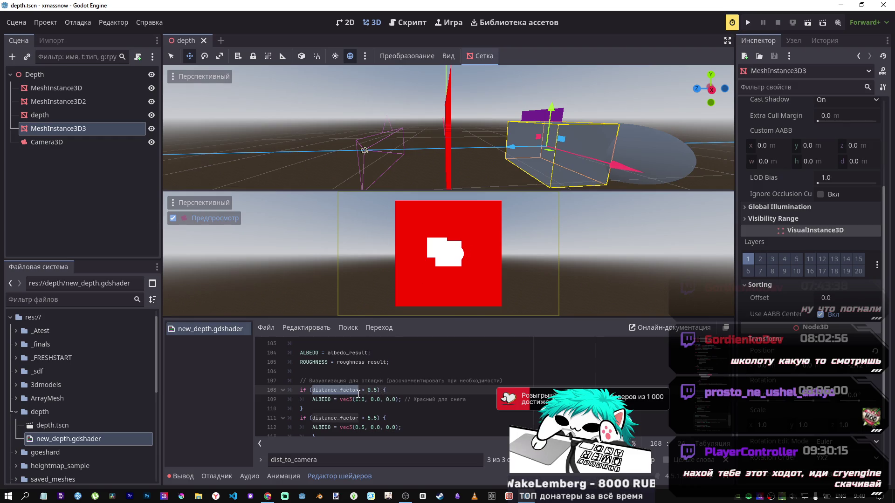
key("ctrl+f")
key("shift+Return")
key("shift+Return")
key("shift+Return")
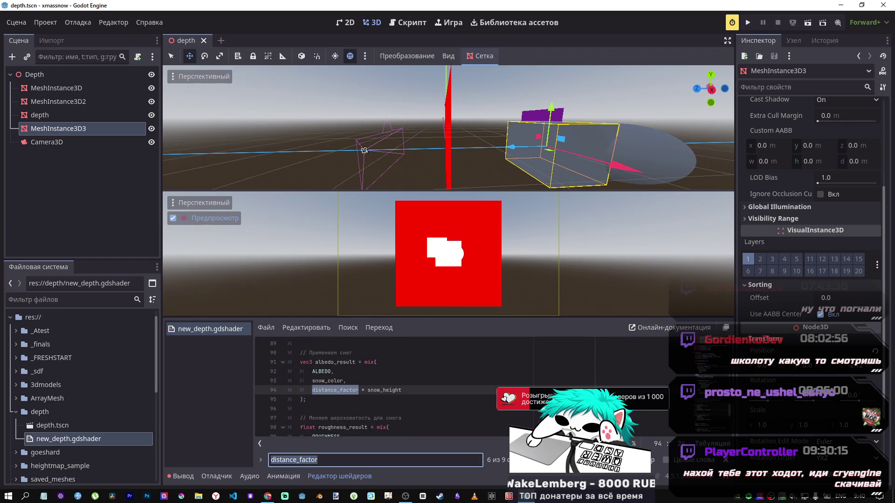
key("shift+Return")
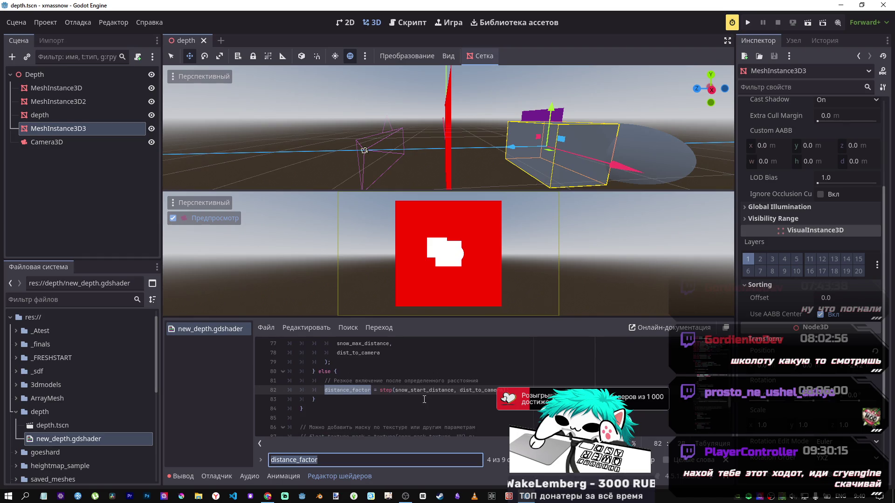
Search snow_start_distance and jump to its declaration on line 40 (5.0).
left_click_drag(404, 390, 482, 390)
double_click(424, 390)
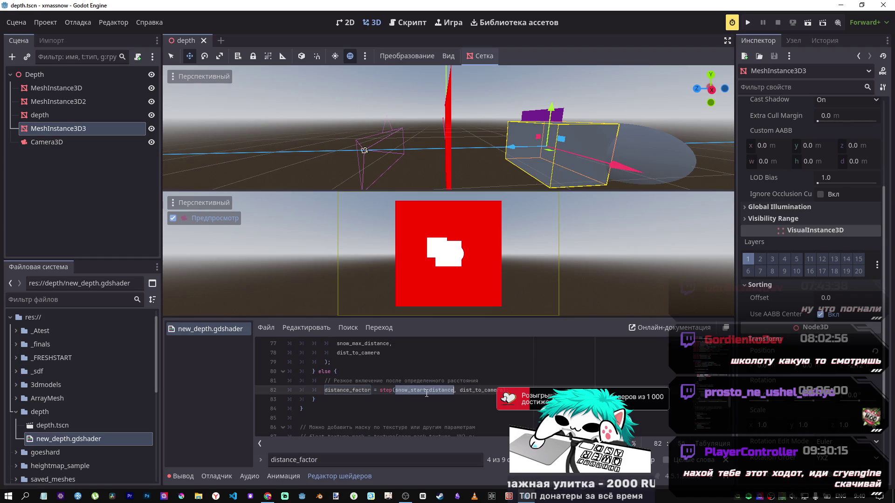
key("ctrl+f")
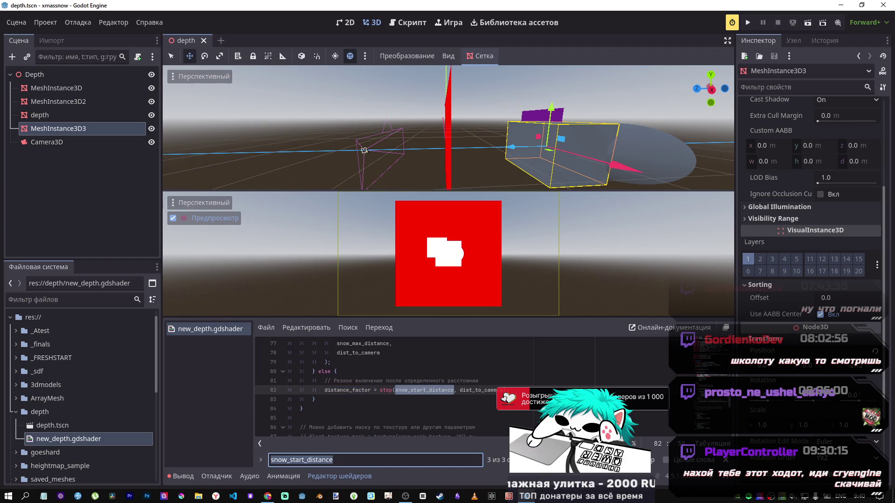
key("shift+Return")
key("shift+Return")
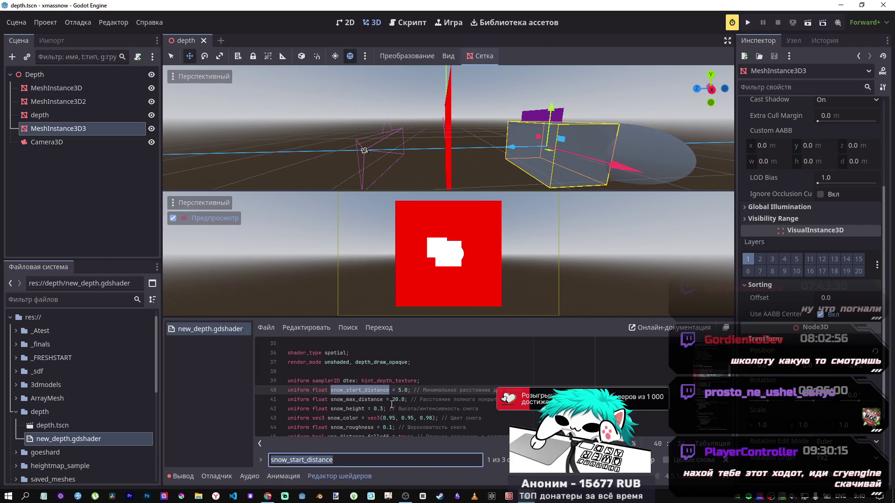
Try snow_start_distance 15.0 and snow_max_distance 120.0, then revert to 5.0 and 20.0.
left_click(396, 390)
type("1")
key("ctrl+s")
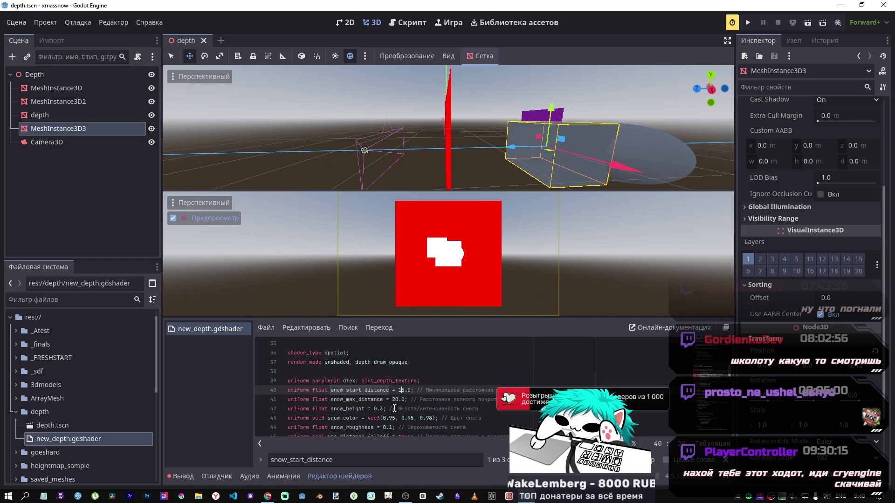
left_click(393, 400)
type("1")
key("ctrl+s")
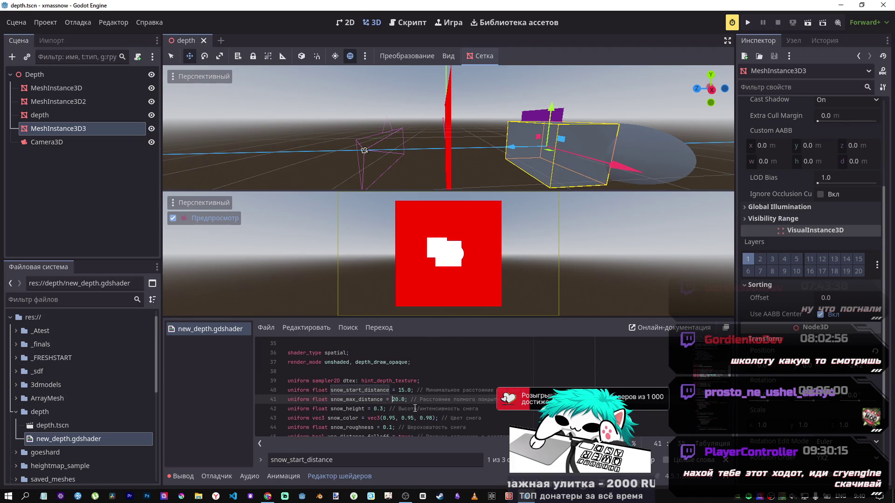
key("ctrl+z")
key("ctrl+z")
key("ctrl+s")
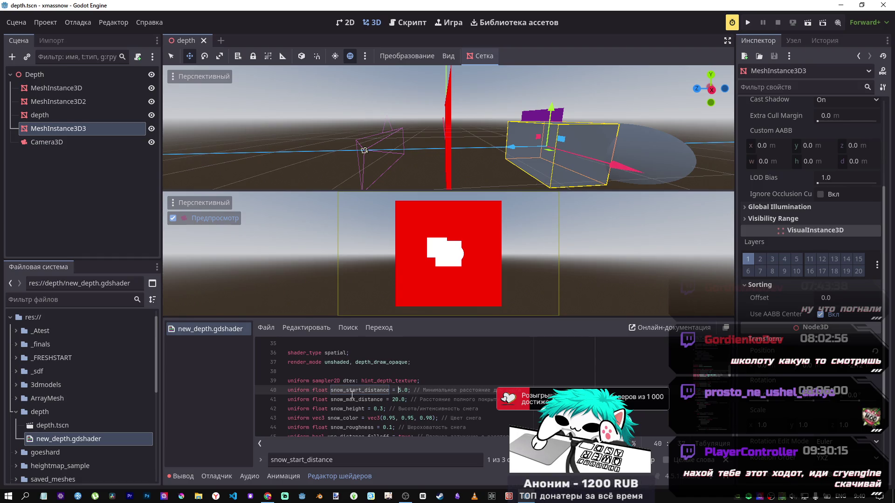
Select step on line 82 and make it the code search term.
scroll(421, 395, "down", 5)
scroll(420, 395, "down", 9)
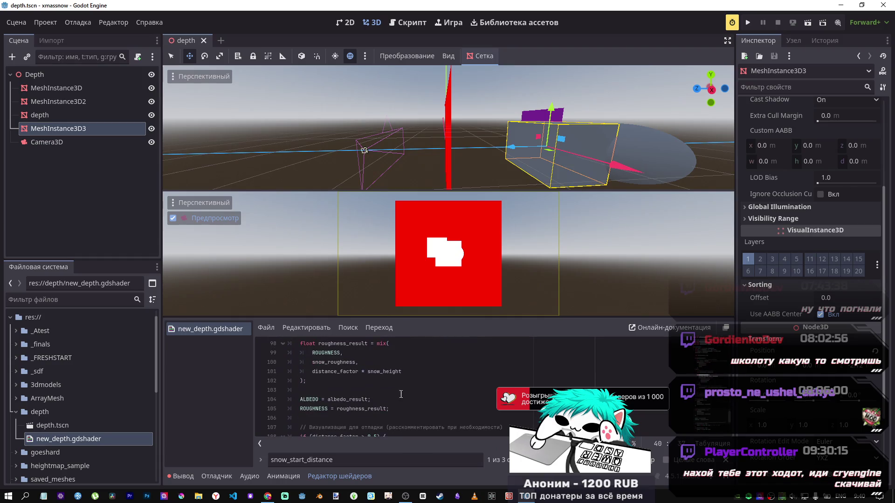
scroll(403, 397, "up", 4)
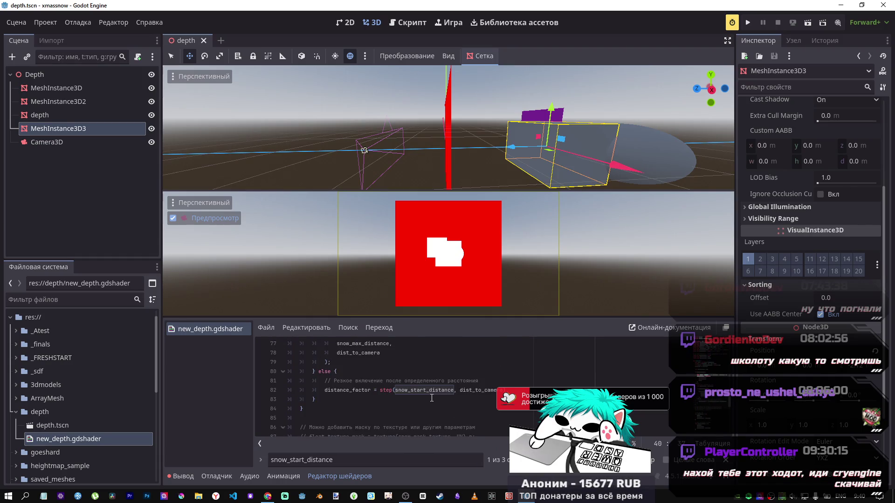
double_click(391, 390)
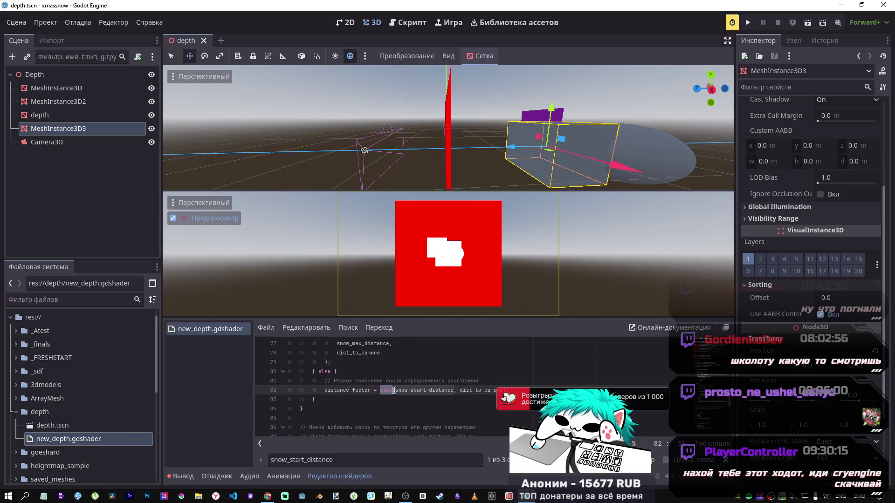
key("ctrl+f")
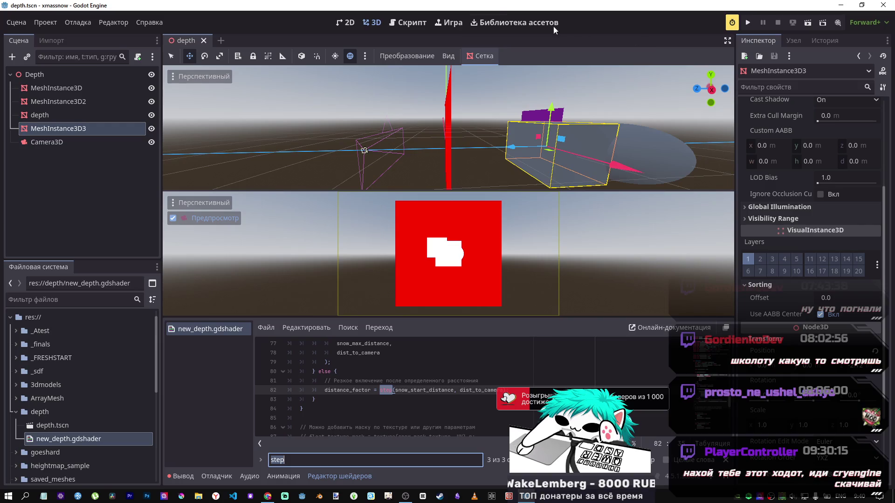
Search the built-in help for step, view the _step method, then go back.
left_click(882, 71)
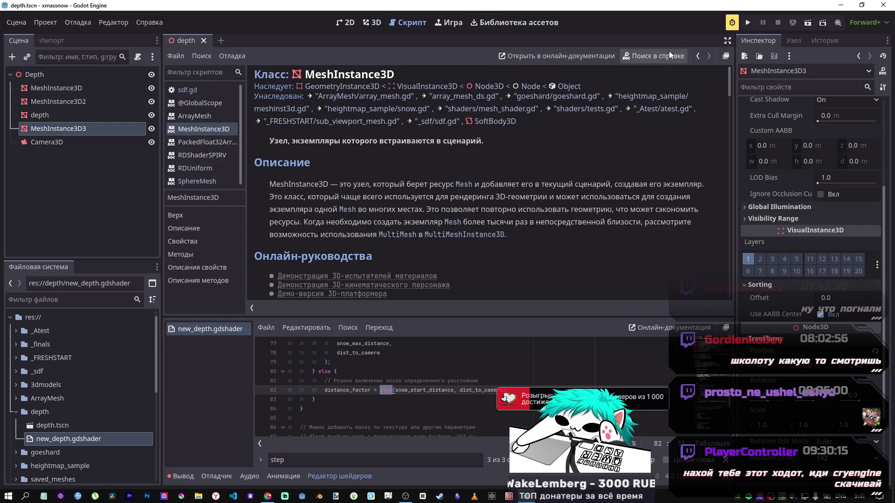
left_click(653, 56)
type("step")
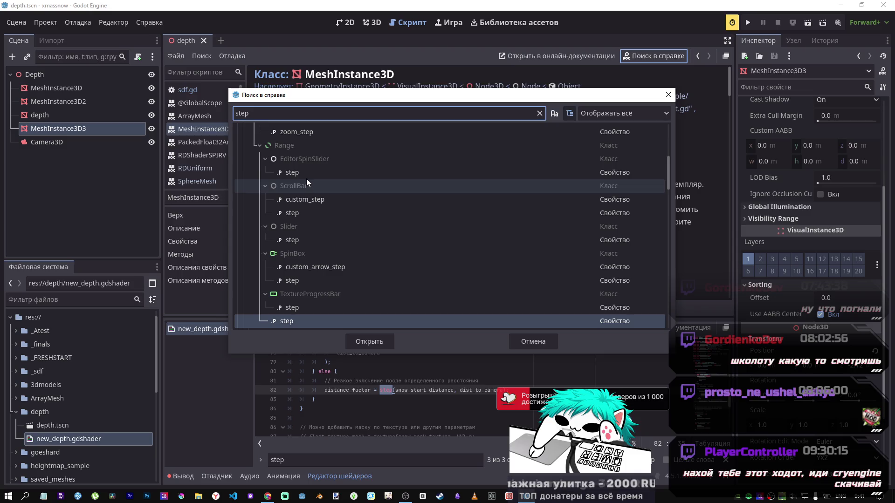
mouse_move(666, 168)
left_mouse_down()
mouse_move(663, 122)
mouse_move(647, 294)
mouse_move(647, 247)
left_mouse_up()
double_click(314, 188)
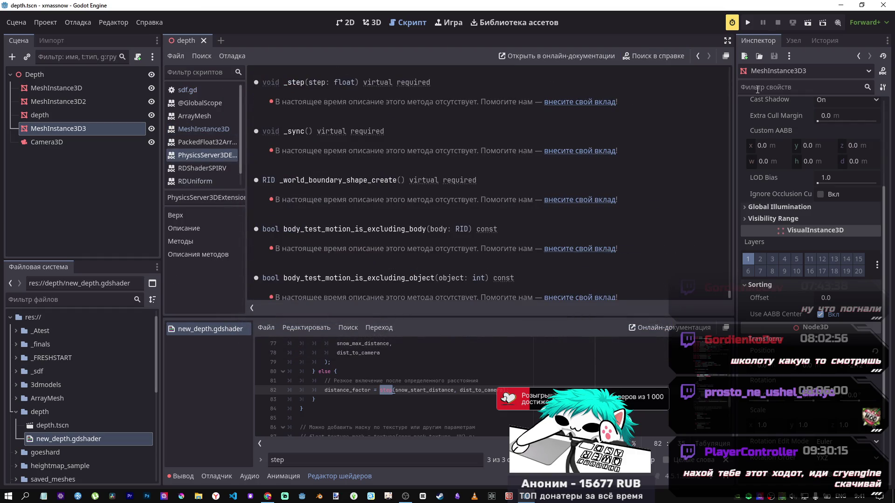
left_click(697, 56)
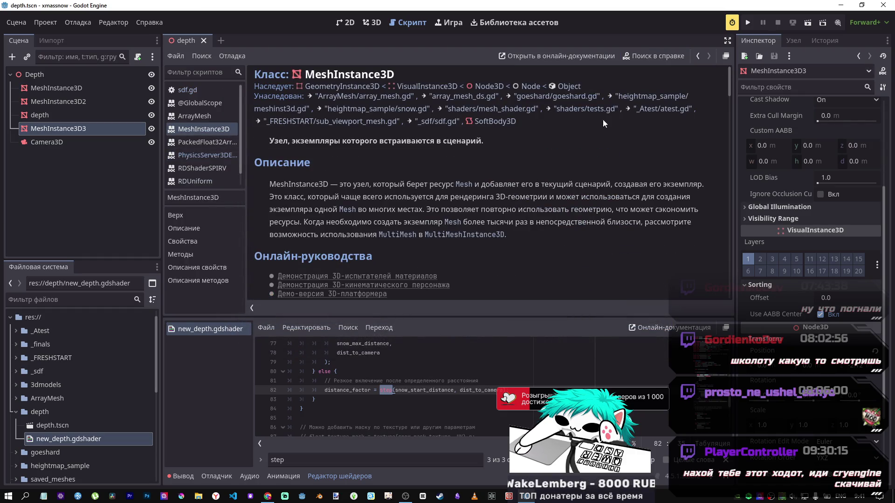
left_click(662, 57)
mouse_move(671, 175)
left_mouse_down()
mouse_move(665, 318)
mouse_move(665, 297)
left_mouse_up()
left_click_drag(672, 250, 653, 124)
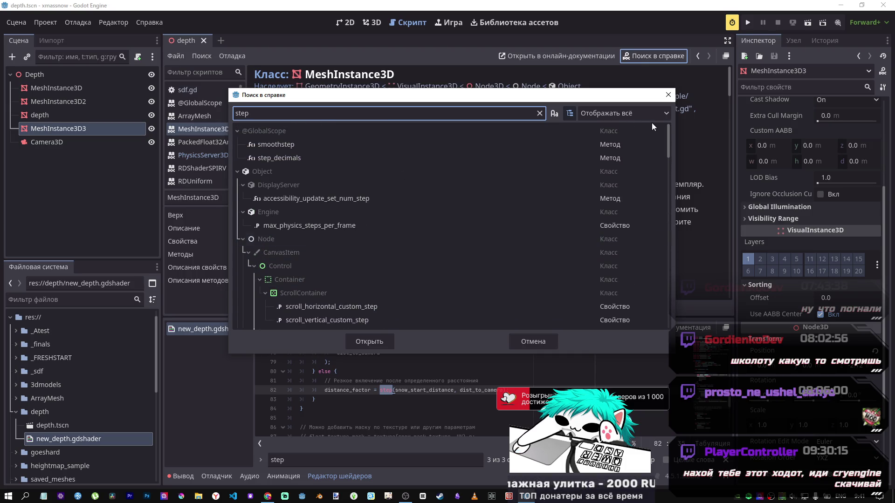
scroll(337, 184, "down", 5)
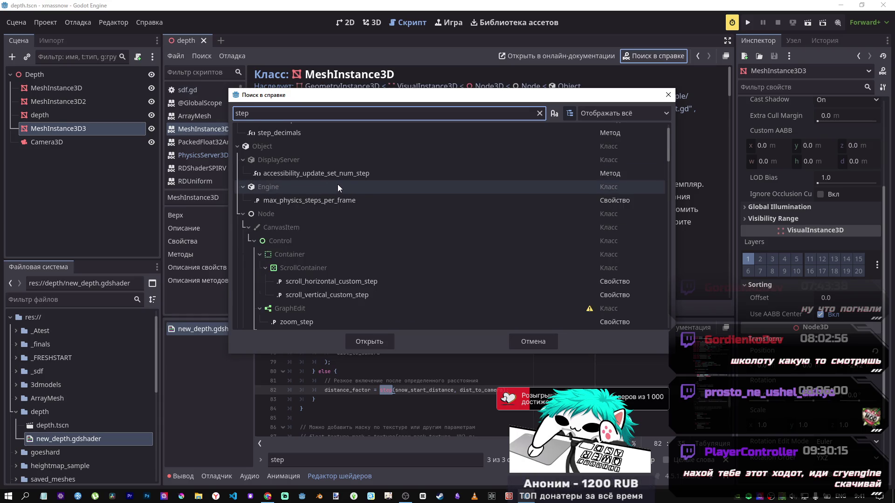
scroll(335, 189, "up", 5)
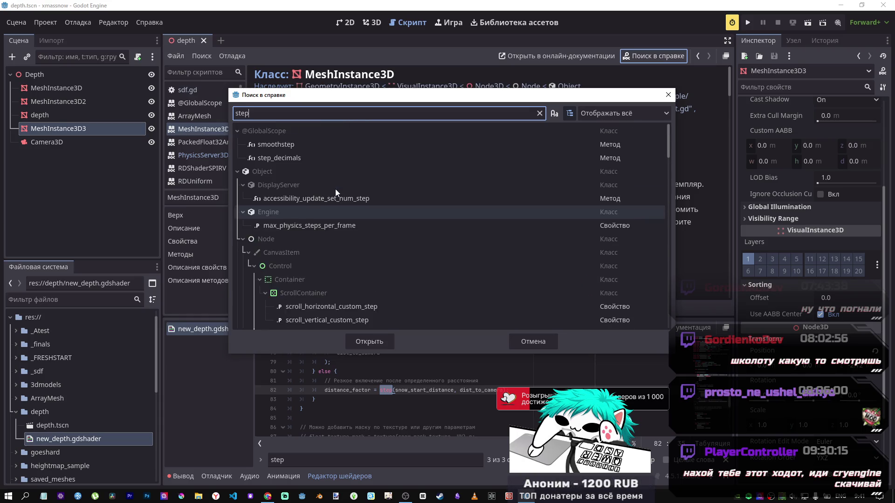
double_click(283, 158)
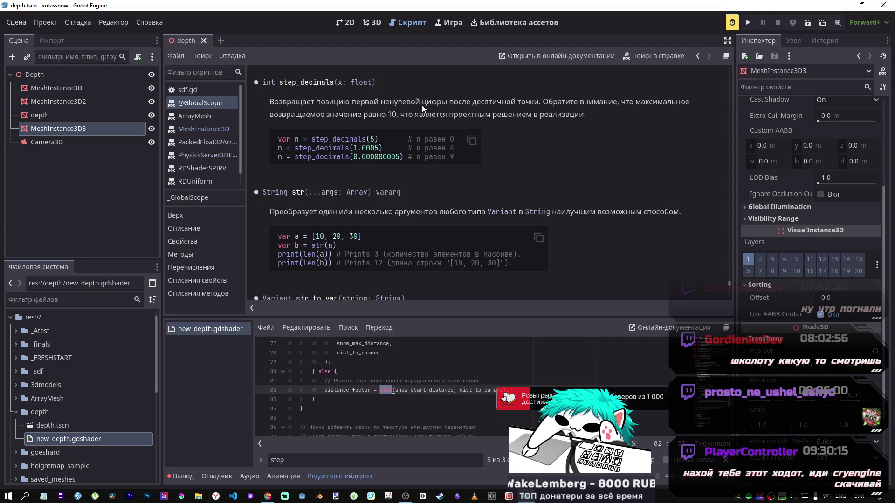
In the browser, go from Advanced post-processing to Shading reference > Built-in functions.
key("alt+Tab")
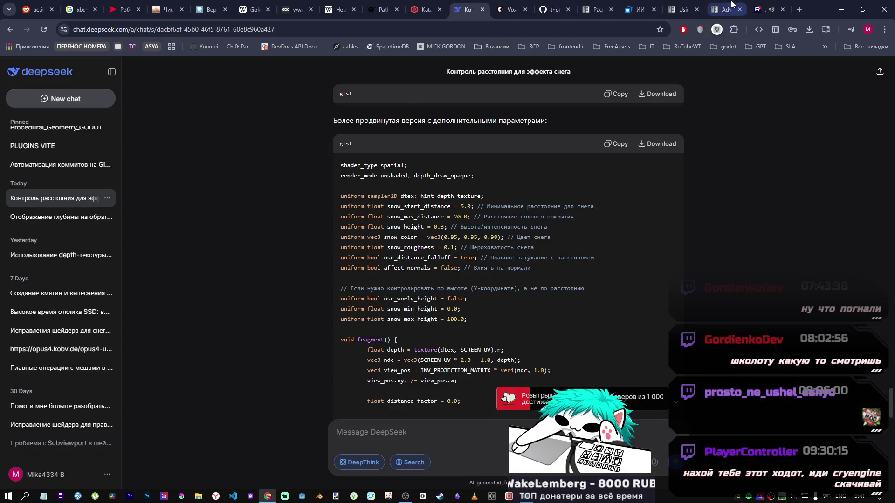
left_click(583, 8)
left_click(688, 7)
left_click(725, 9)
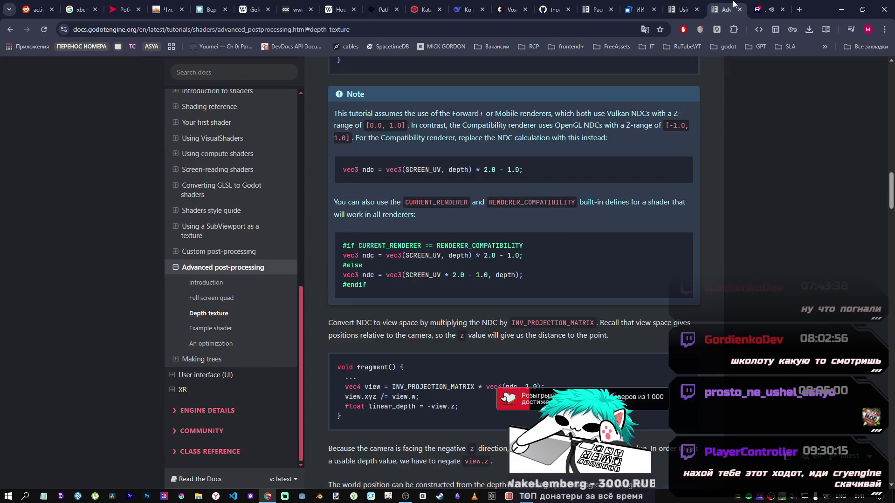
scroll(502, 210, "up", 8)
scroll(583, 216, "up", 15)
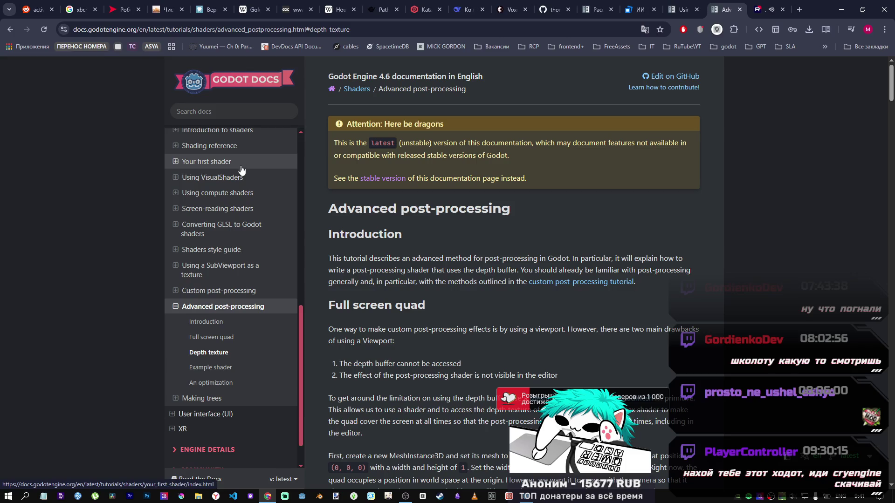
scroll(241, 170, "up", 2)
left_click(212, 192)
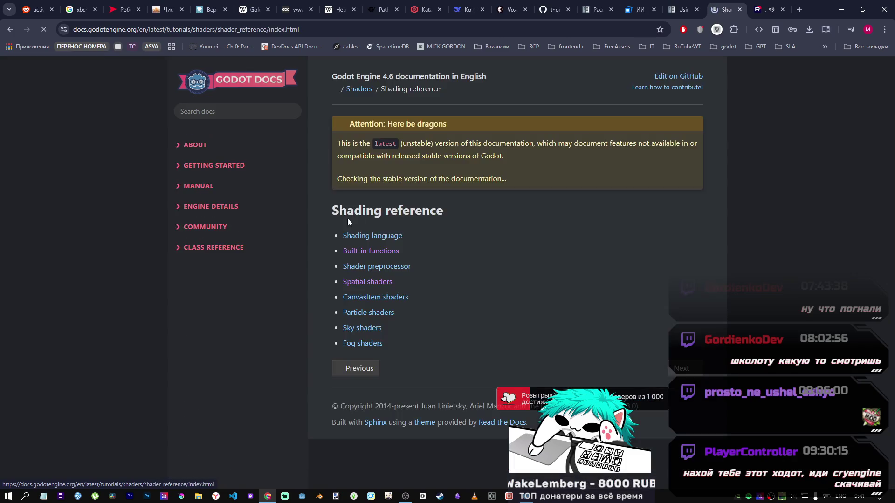
left_click(375, 252)
Find step on the page and select its definition b < a ? 0.0 : 1.0.
key("ctrl+f")
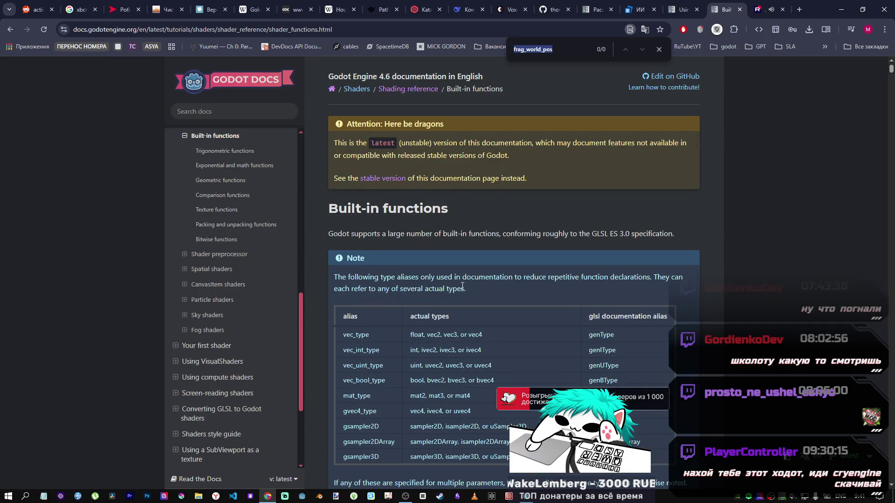
type("step")
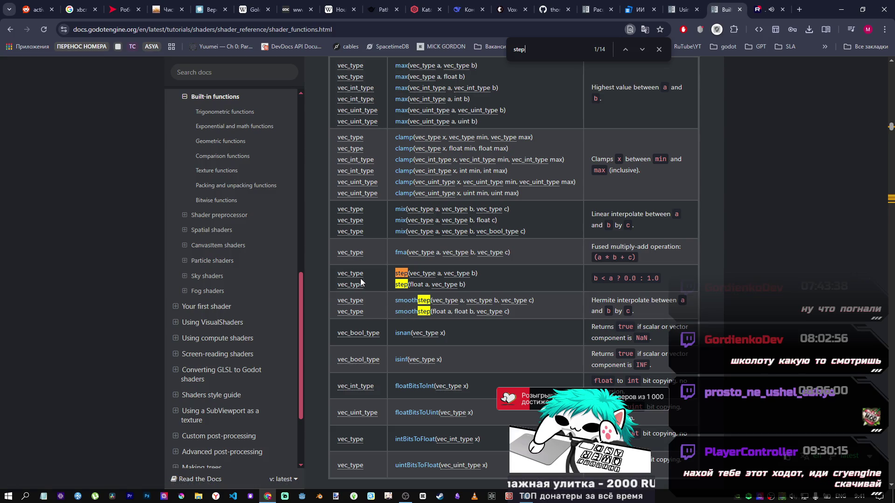
left_click_drag(659, 278, 590, 279)
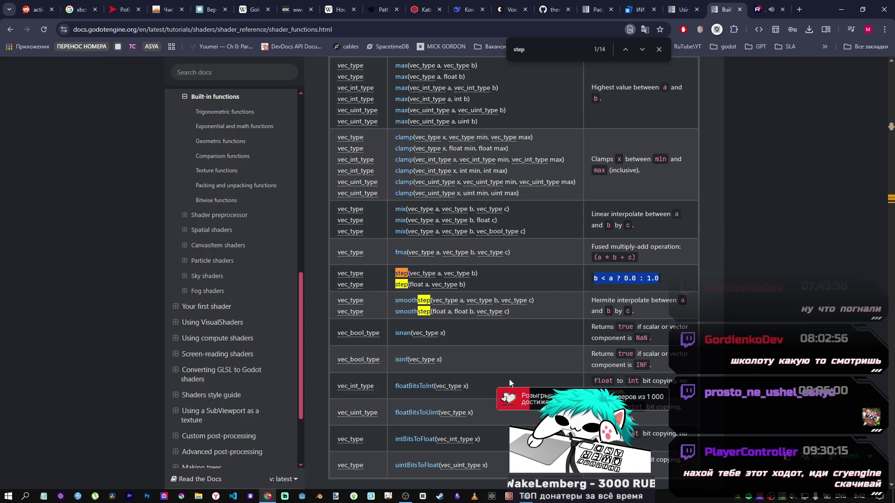
left_click(526, 496)
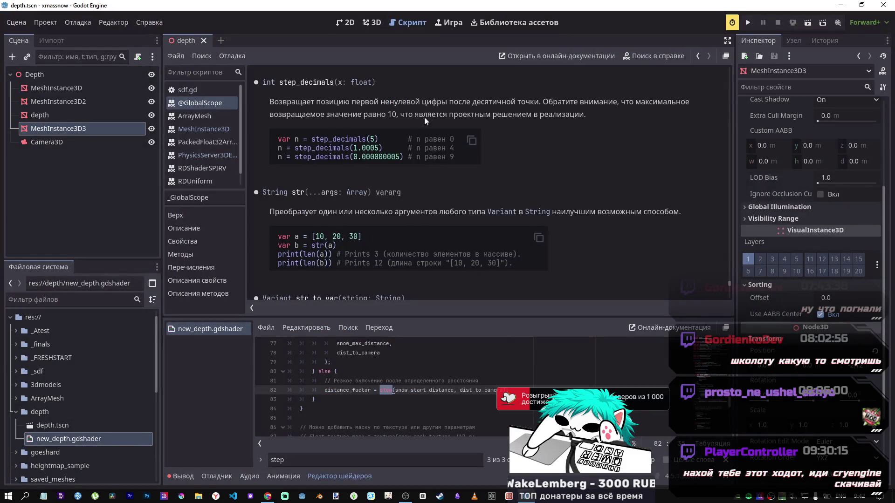
middle_click(203, 103)
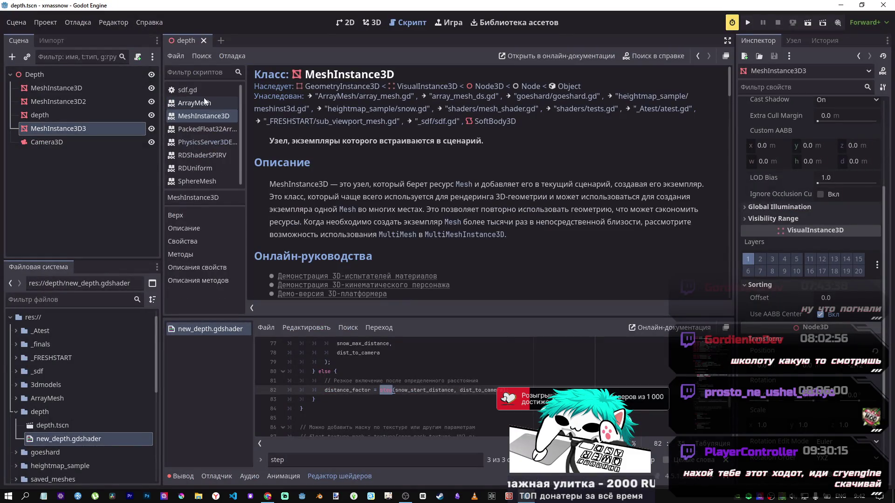
middle_click(206, 115)
middle_click(206, 115)
middle_click(206, 116)
middle_click(206, 114)
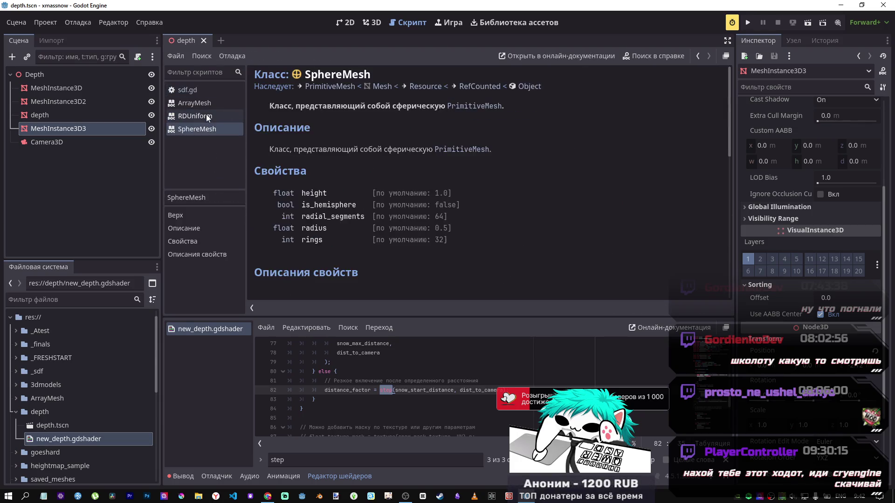
middle_click(206, 115)
middle_click(205, 116)
middle_click(205, 104)
left_click(204, 87)
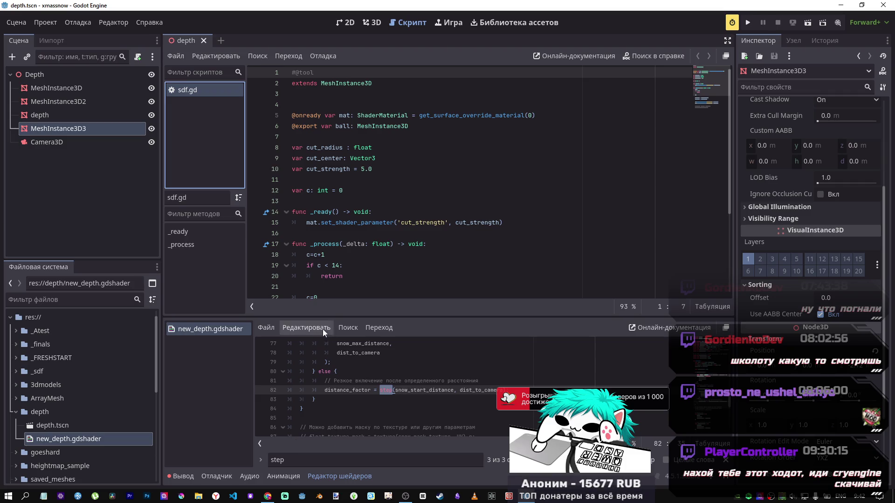
Show the 3D view and check completion suggestions for step() on line 82.
left_click(372, 23)
scroll(499, 380, "down", 5)
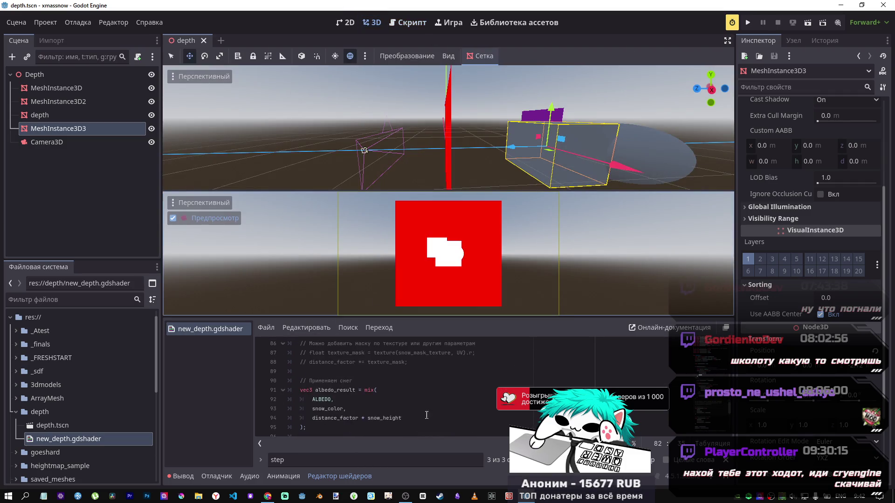
scroll(498, 380, "up", 5)
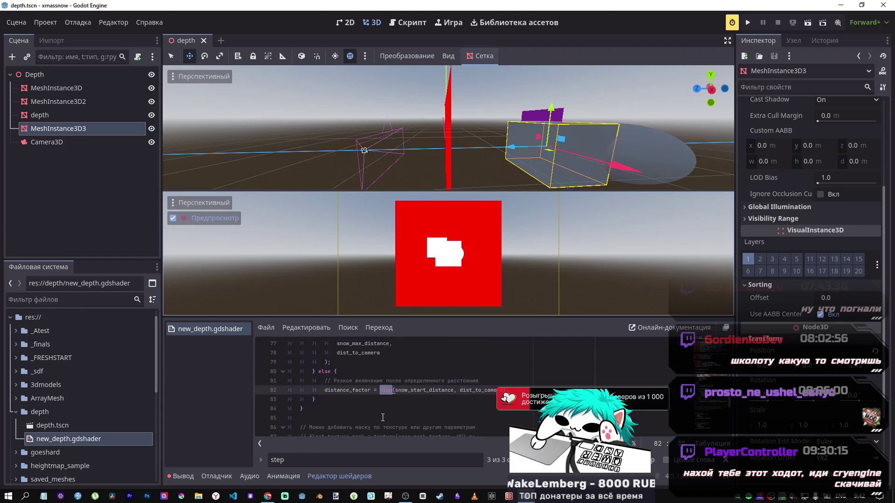
left_click(402, 382)
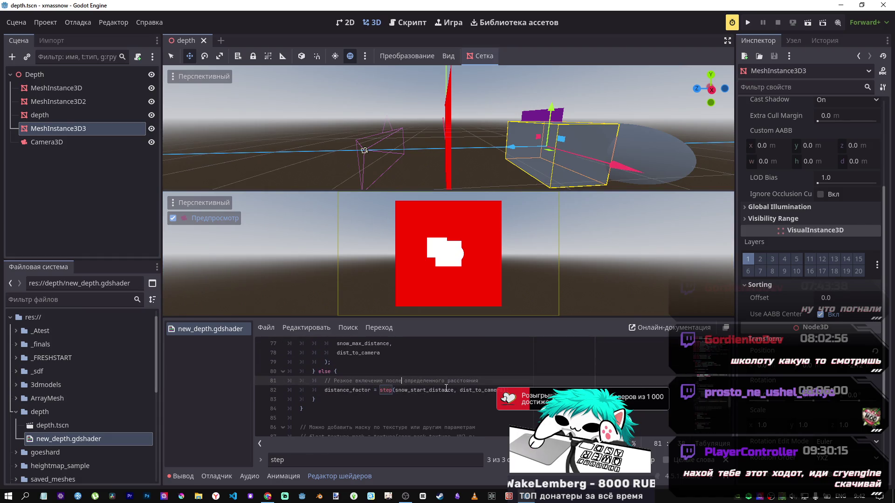
left_click(504, 389)
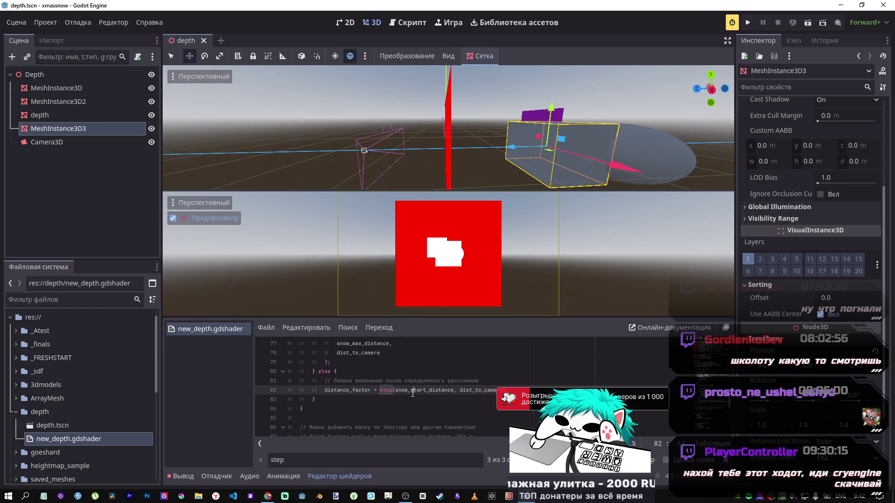
left_click(394, 390)
key("ctrl+space")
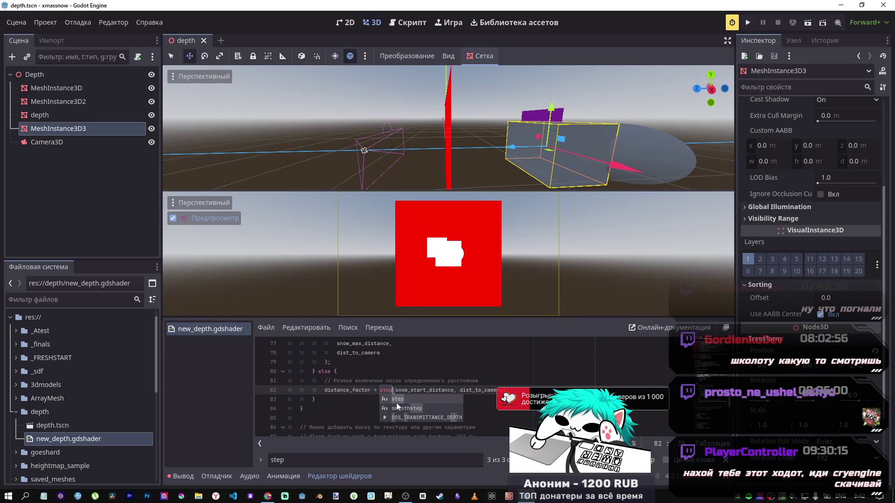
key("Left")
key("ctrl+space")
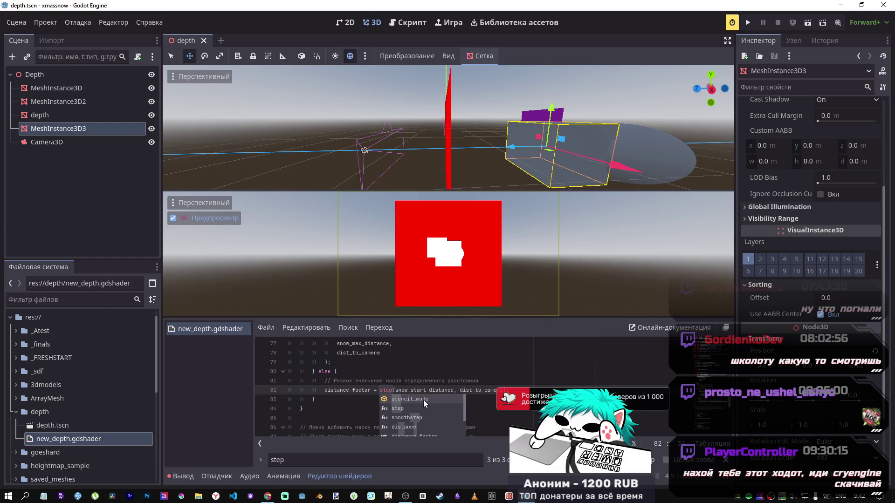
left_click(504, 391)
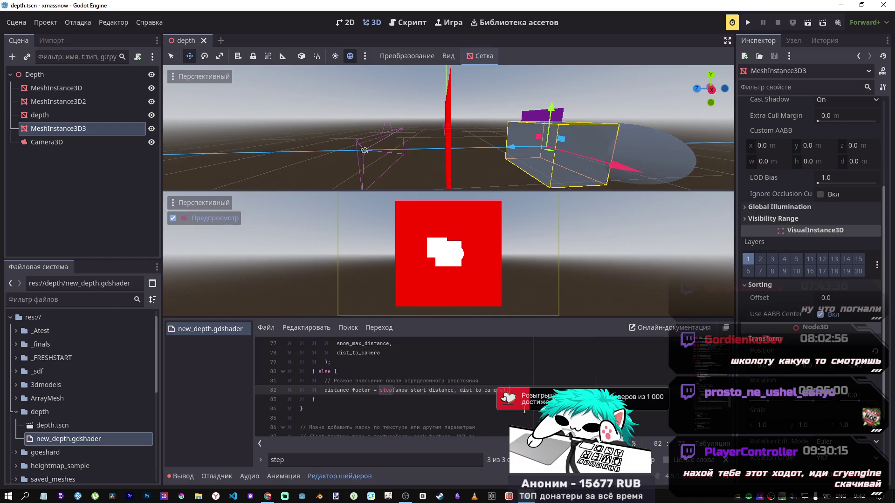
Add a trial step( line 83 via autocomplete, view its signature, then delete it.
key("Return")
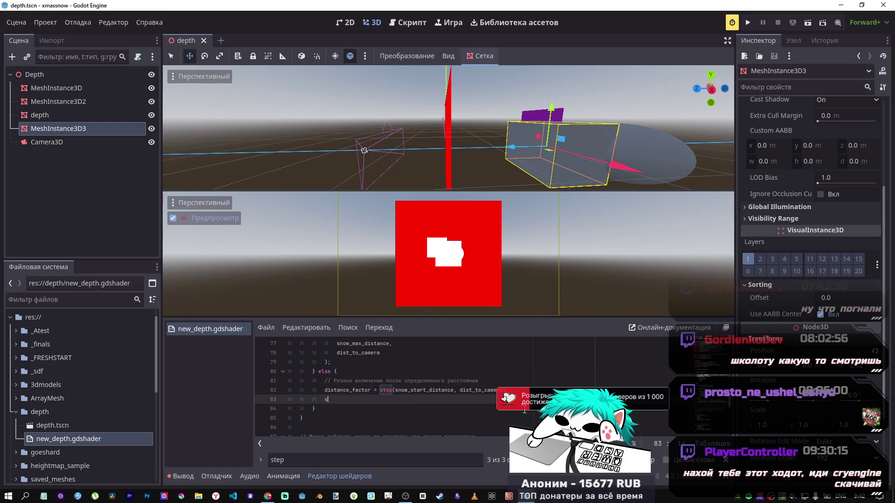
type("step")
key("Return")
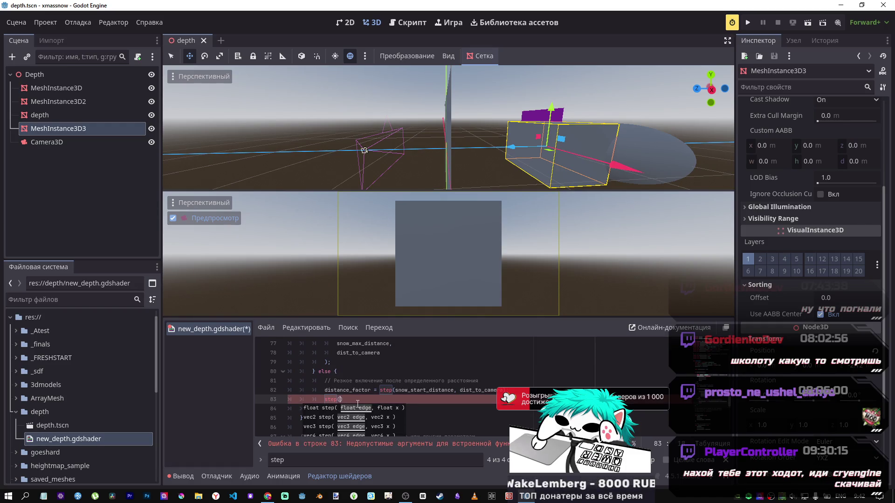
scroll(351, 421, "down", 1)
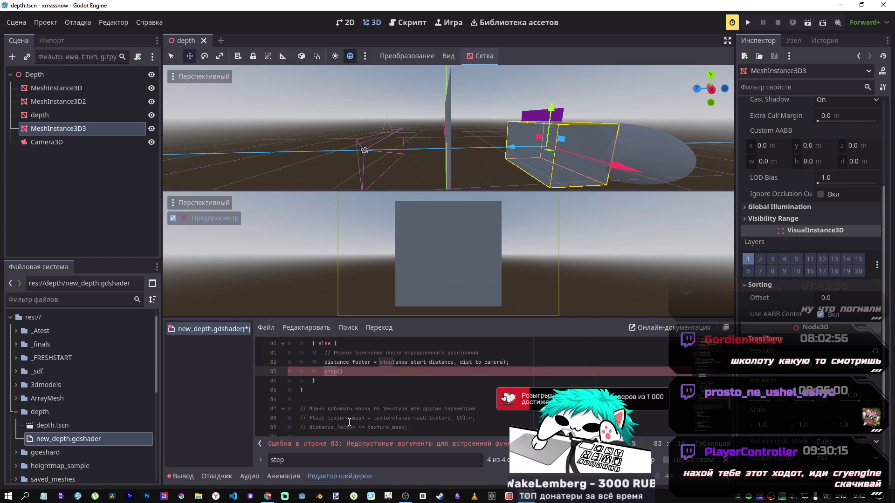
left_click(341, 372)
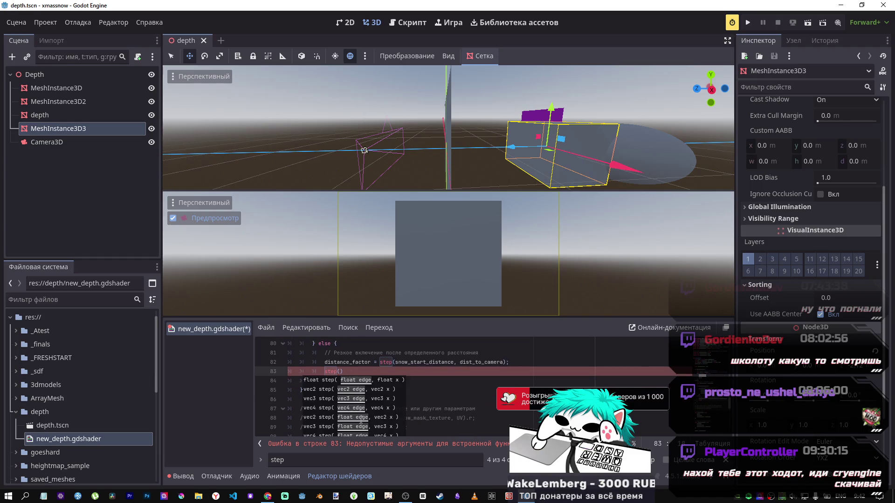
key("Right")
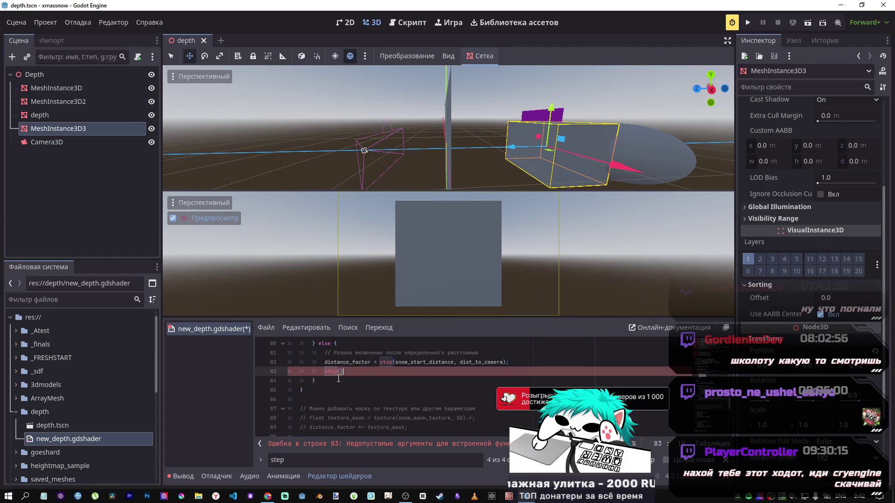
key("BackSpace")
key("BackSpace")
key("BackSpace")
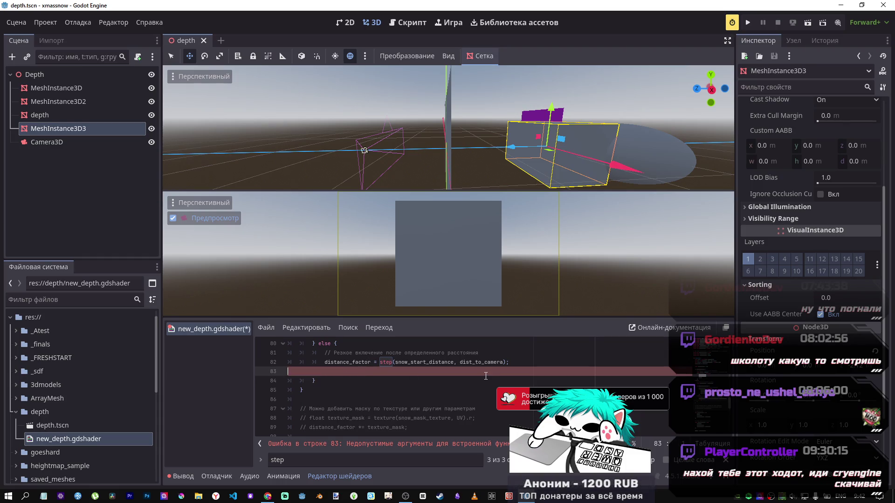
double_click(491, 366)
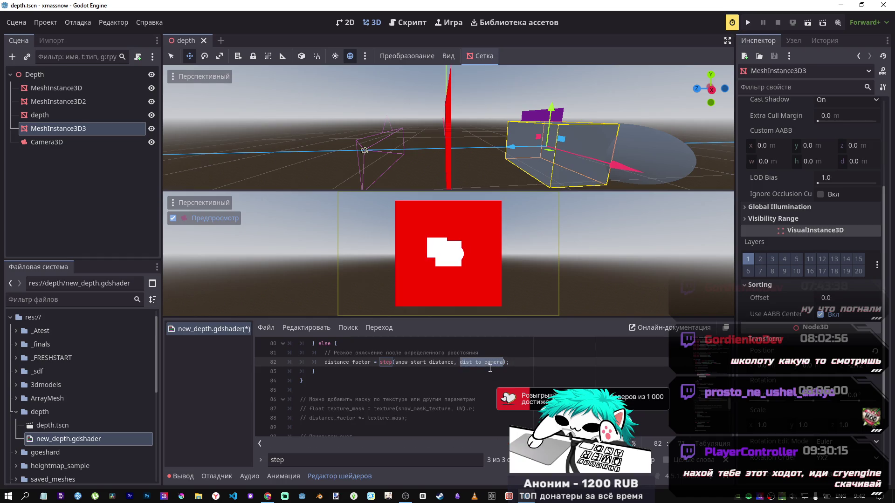
Replace view_pos with VERTEX on line 71 and move the plane along Z.
scroll(446, 371, "up", 5)
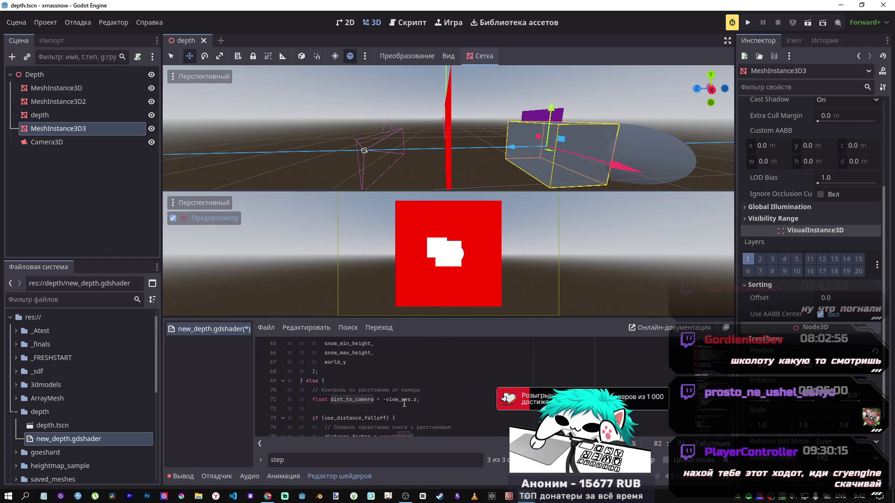
double_click(408, 403)
type("VR")
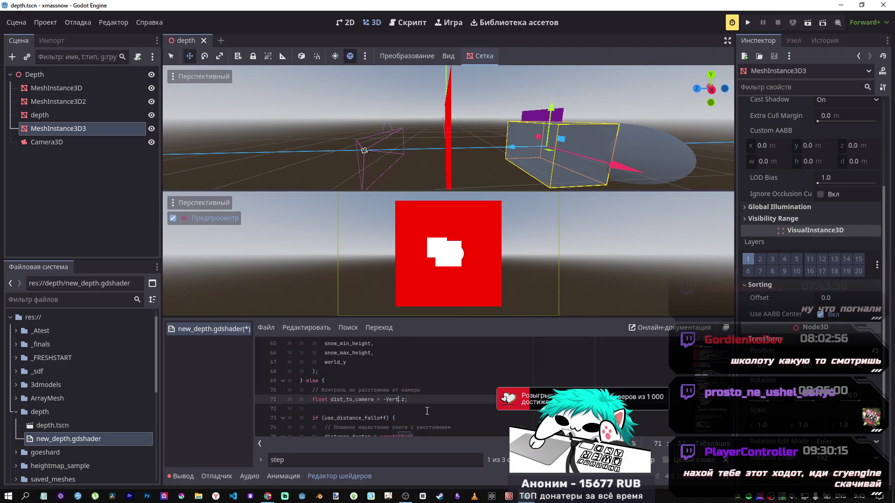
type("T")
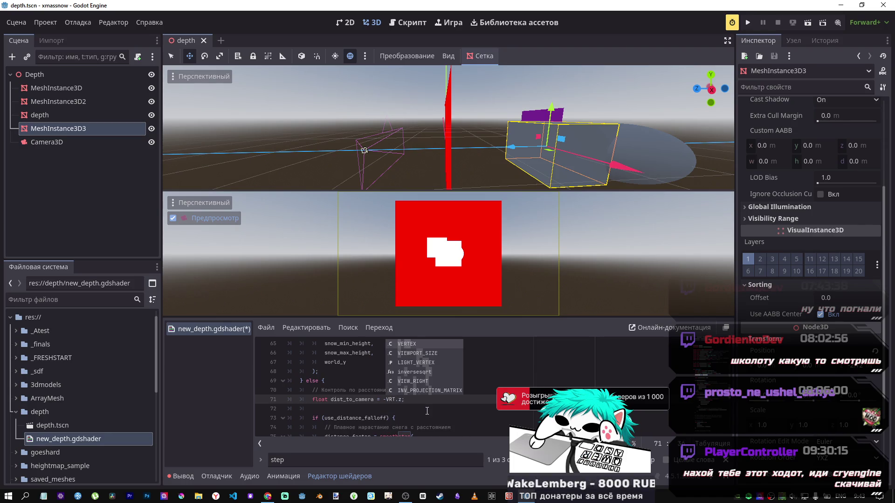
key("Return")
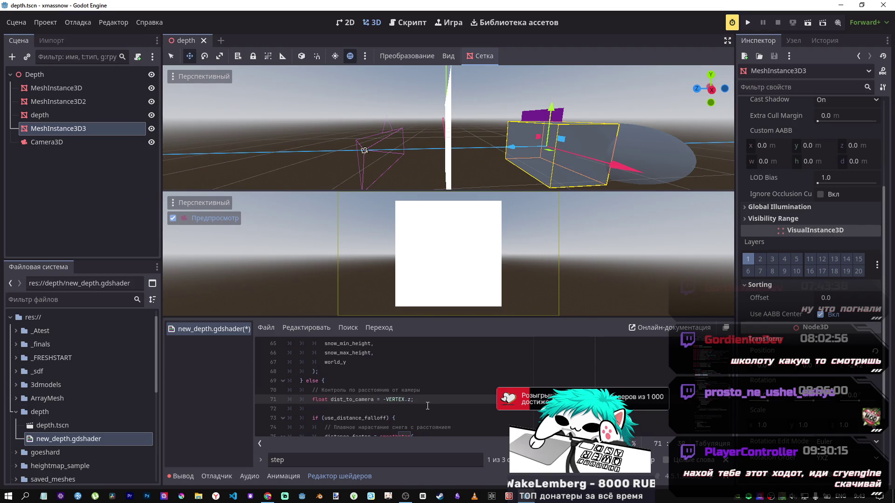
left_click_drag(512, 147, 652, 154)
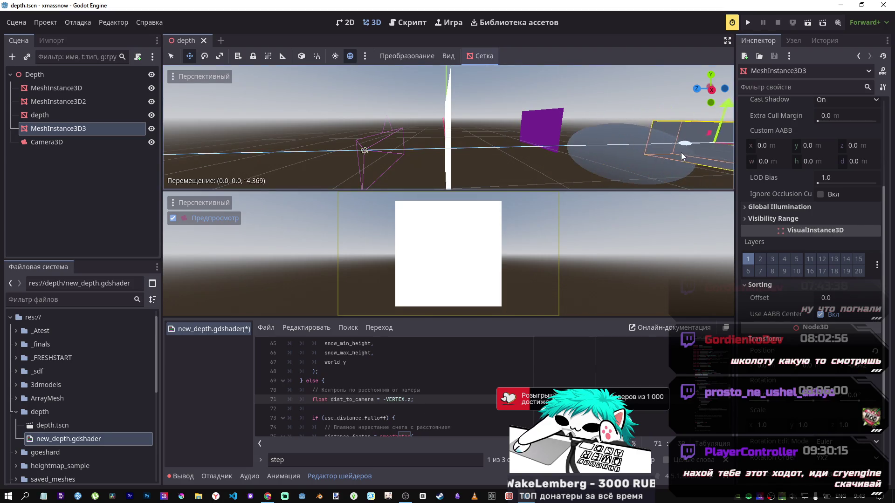
key("f")
scroll(447, 127, "down", 5)
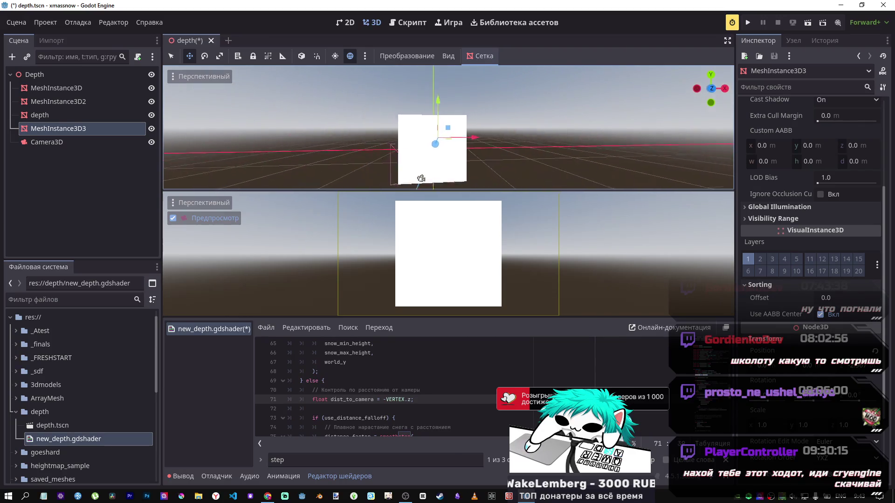
scroll(439, 167, "up", 5)
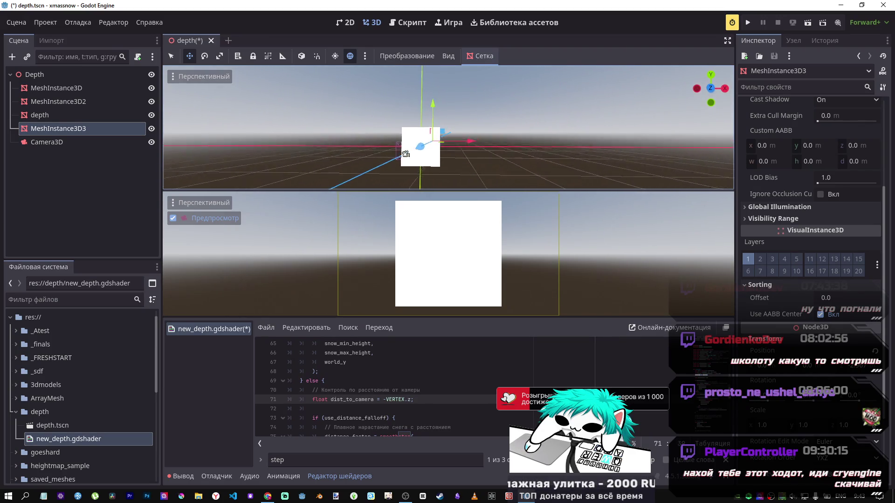
Change line 71 back to view_pos and save the shader and scene.
left_click(408, 400)
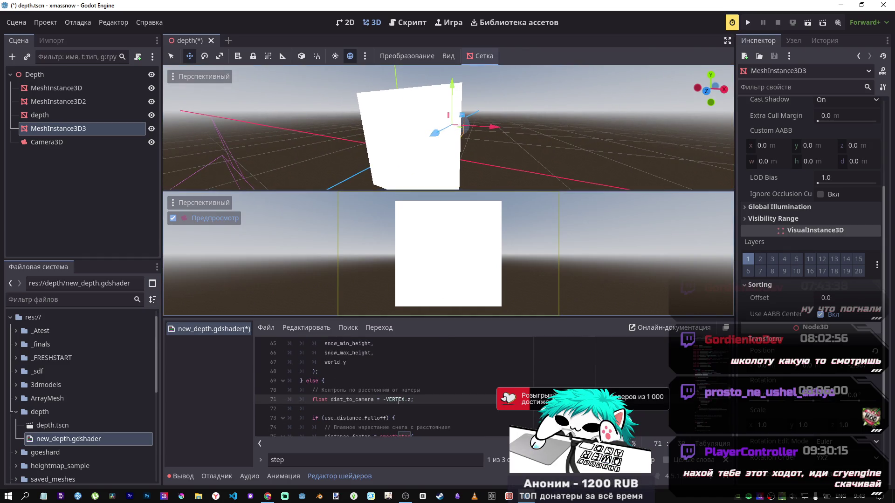
key("BackSpace")
key("BackSpace")
type("er")
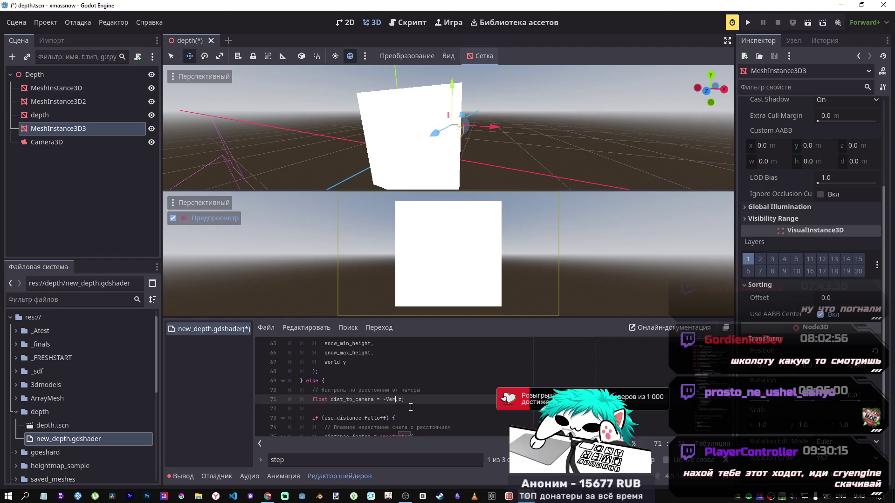
key("BackSpace")
key("BackSpace")
key("BackSpace")
type("view_pos")
key("ctrl+s")
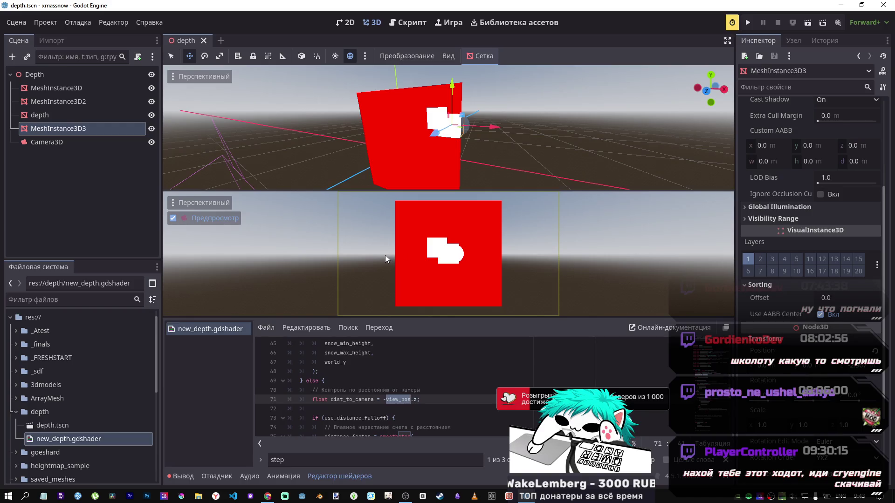
mouse_move(442, 164)
left_mouse_down()
mouse_move(480, 154)
mouse_move(440, 164)
left_mouse_up()
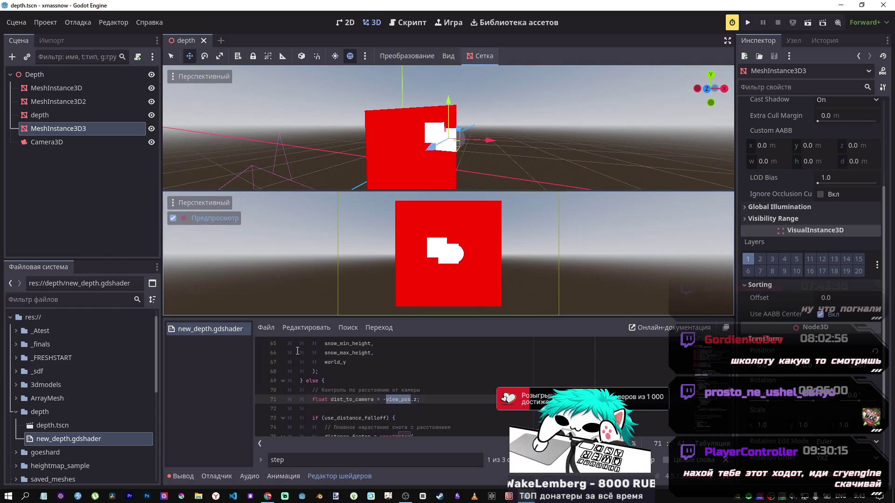
Go to the world_y height line and select world_y.
mouse_move(405, 498)
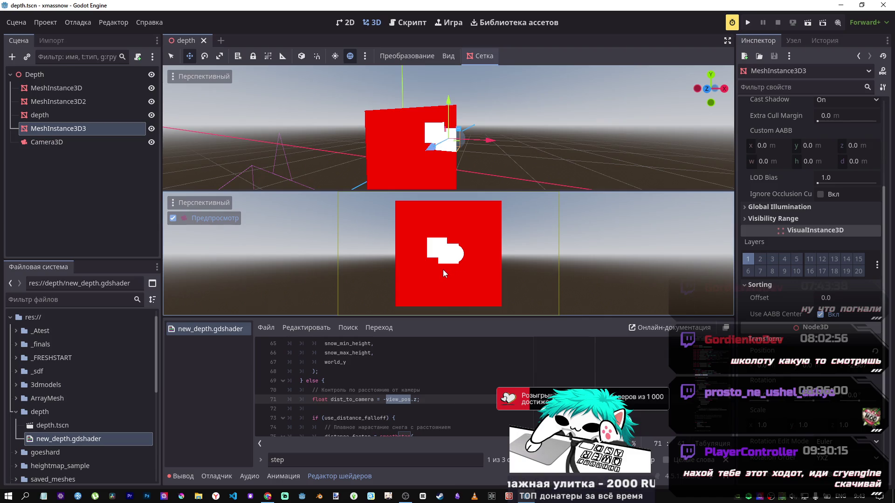
scroll(396, 385, "up", 3)
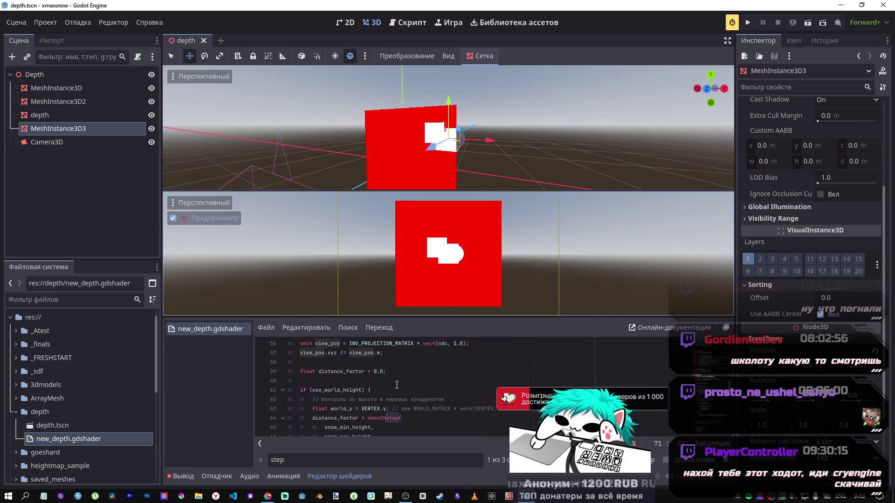
scroll(396, 385, "down", 3)
scroll(385, 381, "up", 1)
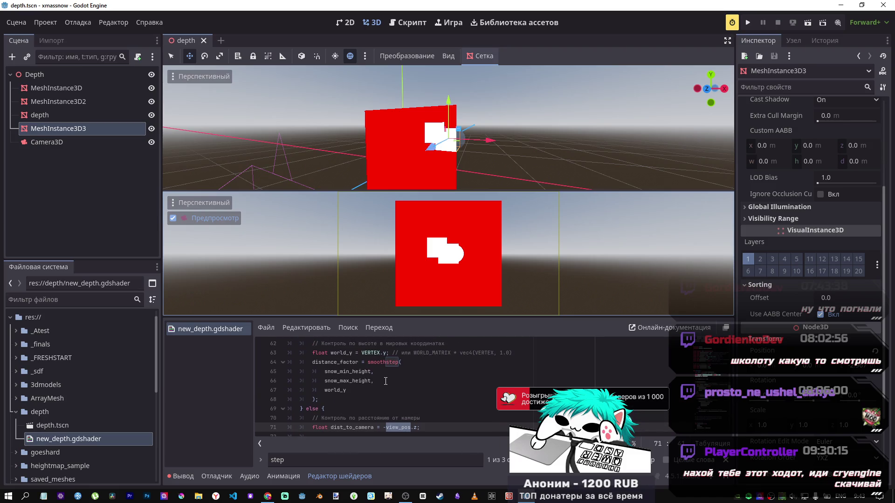
scroll(385, 379, "up", 1)
left_click(378, 380)
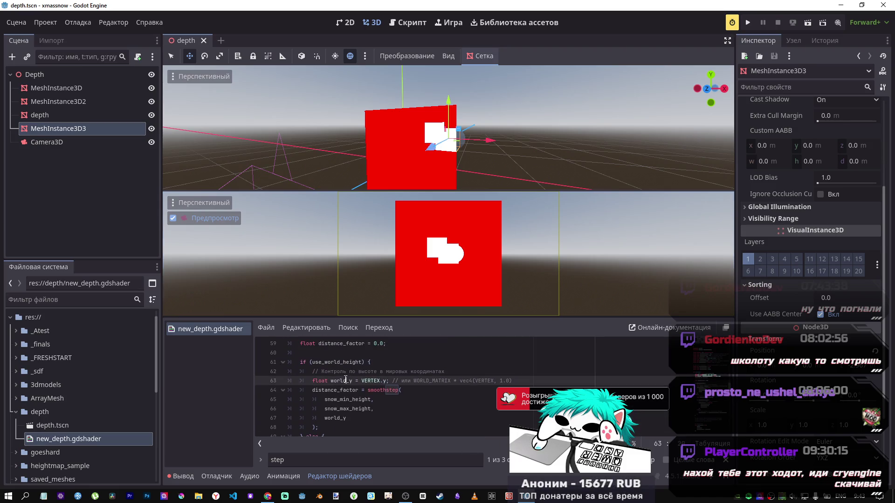
double_click(351, 381)
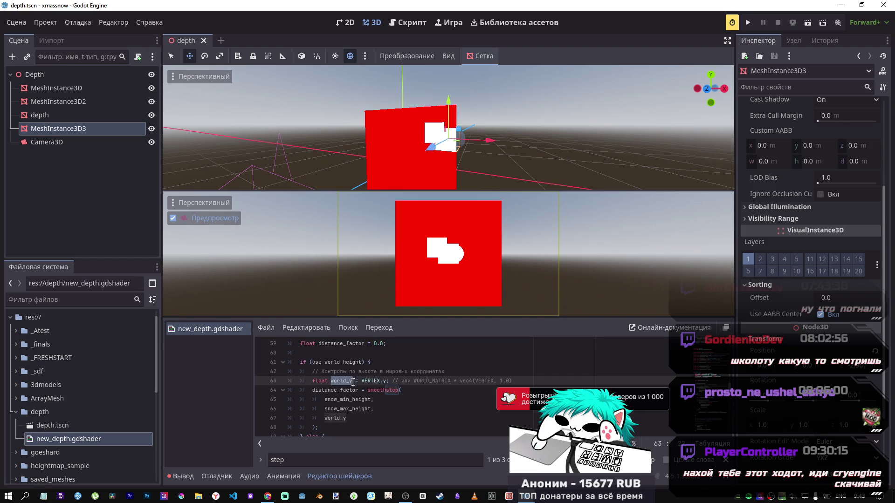
Search distance_factor, step through its matches, and mark WORLD_MATRIX in the comment.
double_click(348, 390)
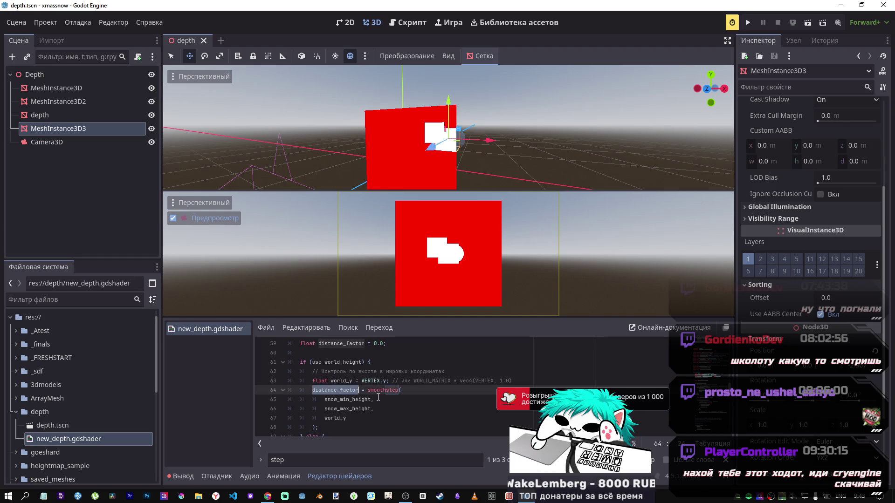
key("ctrl+f")
key("Return")
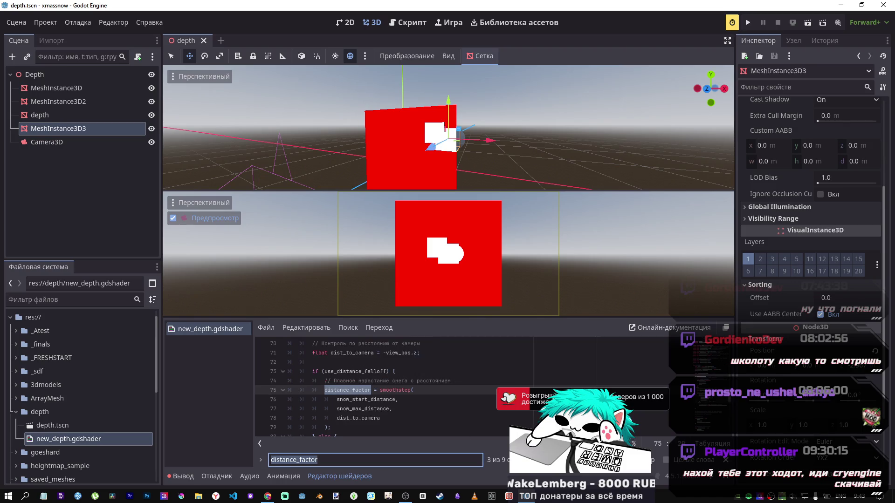
key("shift+Return")
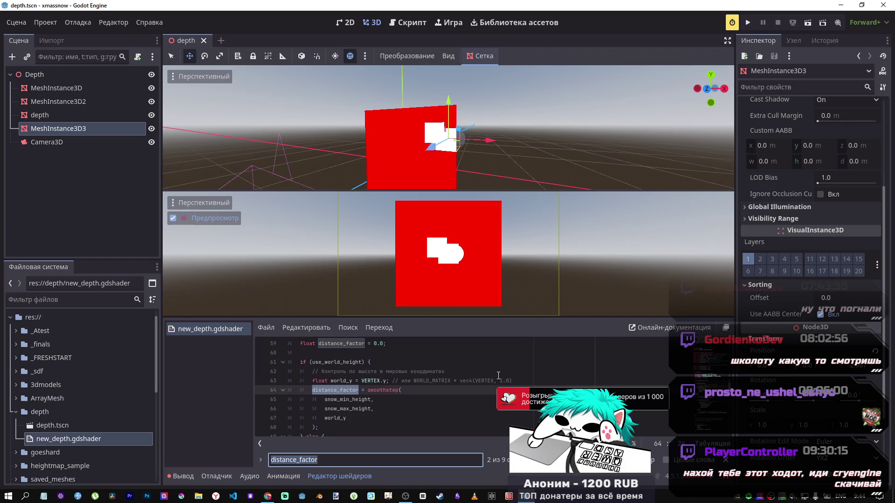
left_click_drag(414, 379, 437, 379)
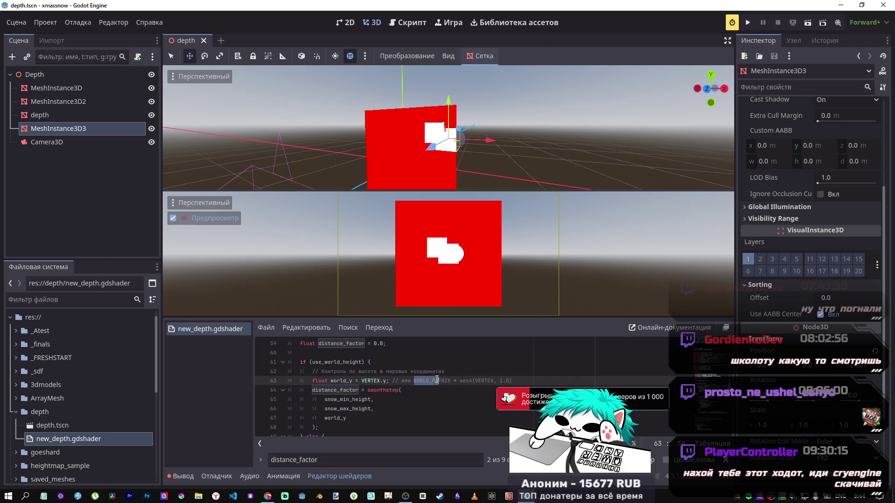
left_click(268, 495)
Dismiss the find bar and close the Built-in functions docs tab, revealing the RuTube video tab.
scroll(532, 298, "up", 5)
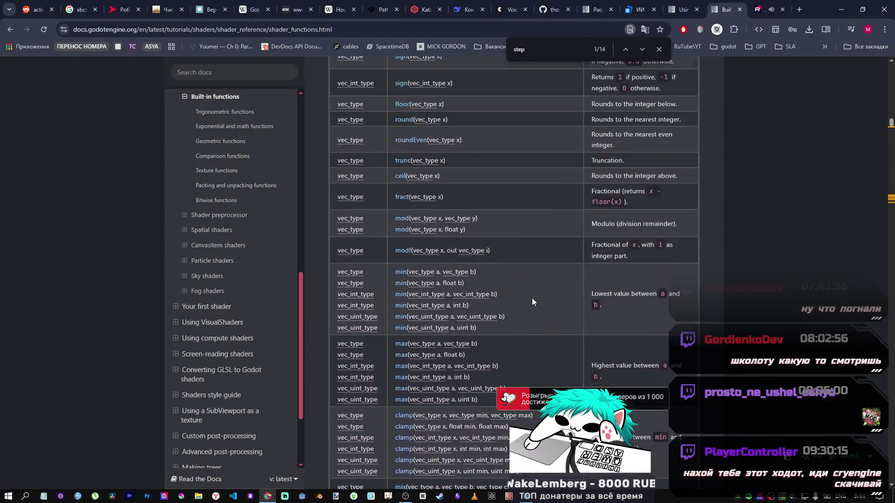
scroll(597, 261, "up", 5)
left_click(659, 49)
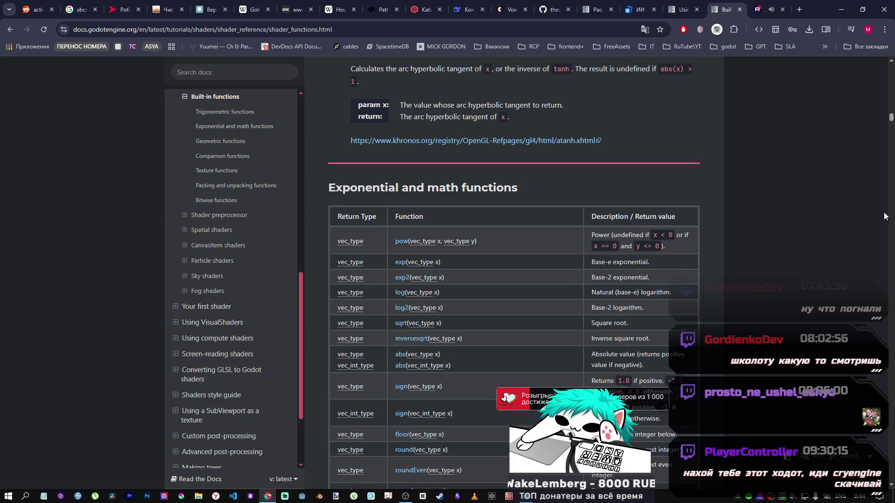
scroll(890, 120, "up", 3)
left_click_drag(890, 120, 890, 70)
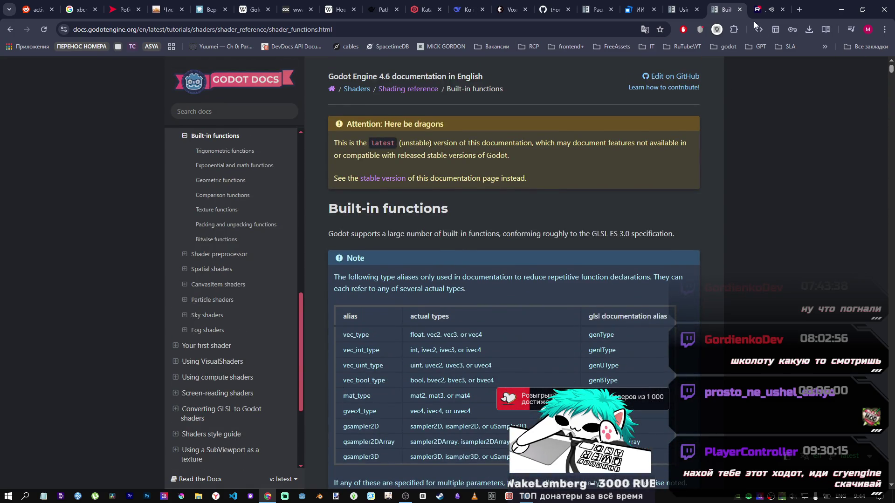
left_click(739, 10)
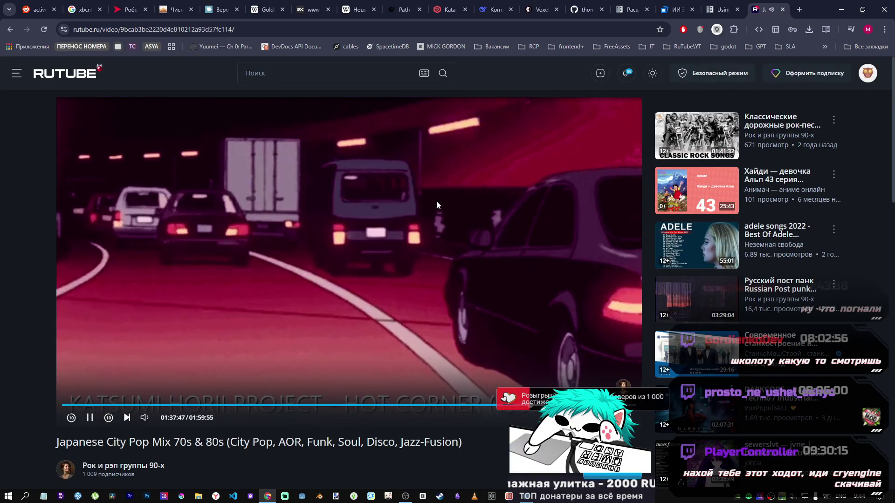
Copy the first snow_distance shader block from the DeepSeek chat and return to Godot.
left_click(495, 5)
scroll(479, 277, "down", 10)
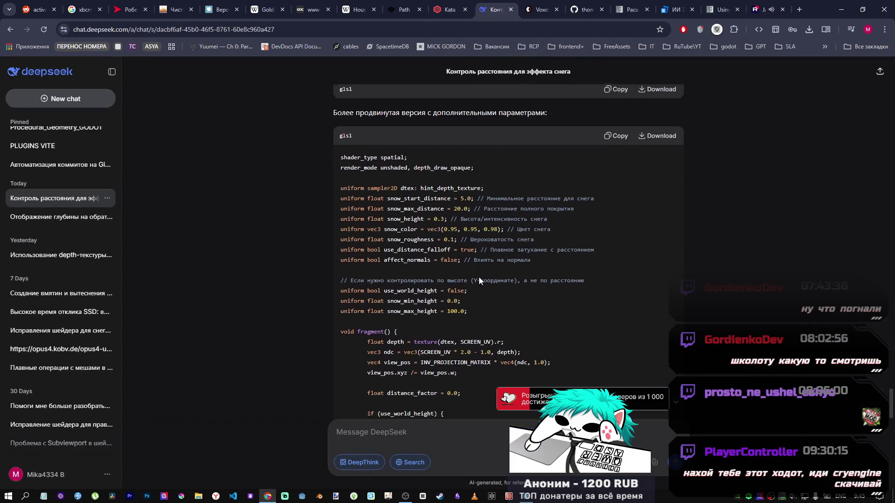
scroll(476, 273, "up", 8)
scroll(476, 272, "up", 4)
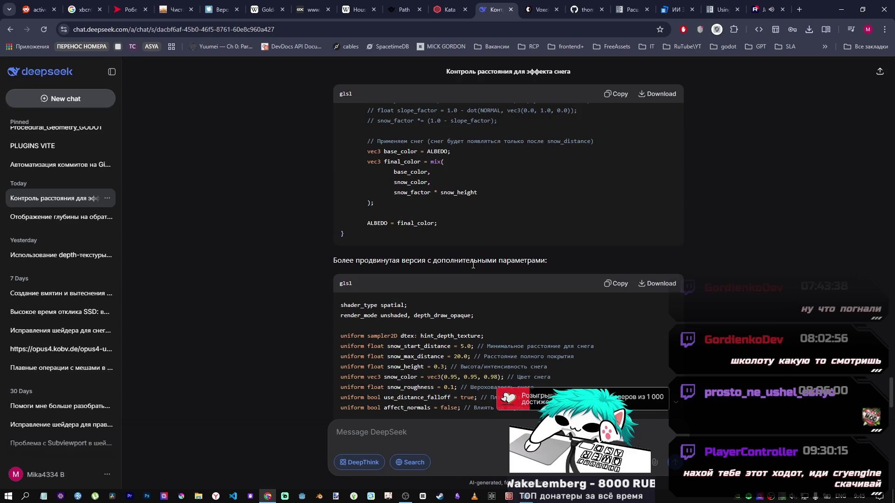
scroll(475, 266, "down", 2)
scroll(464, 279, "up", 6)
scroll(464, 278, "up", 4)
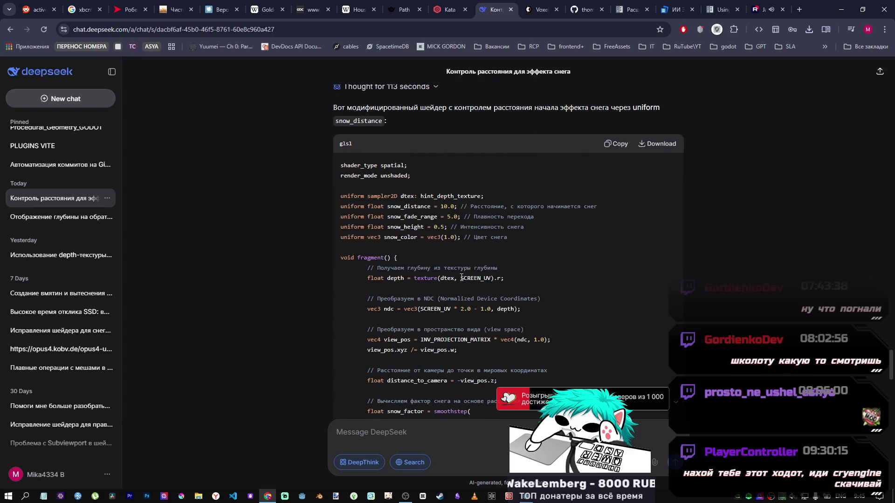
scroll(459, 277, "down", 5)
scroll(459, 275, "up", 1)
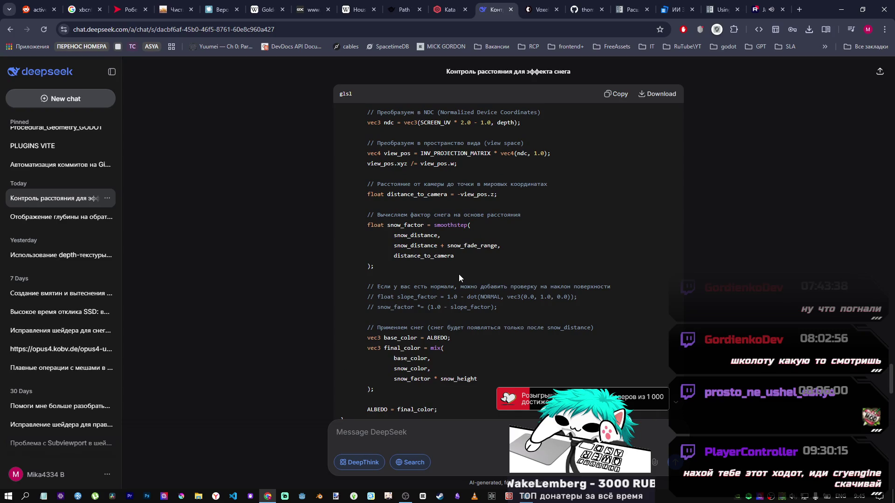
left_click(615, 95)
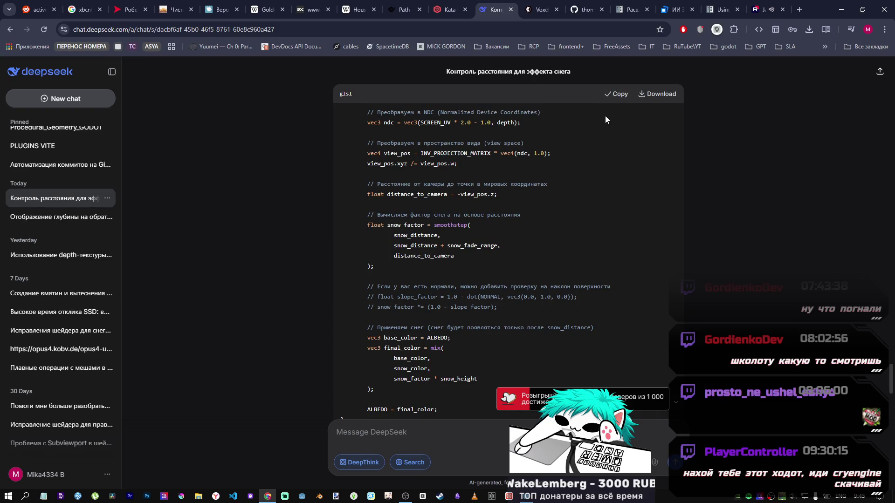
mouse_move(528, 500)
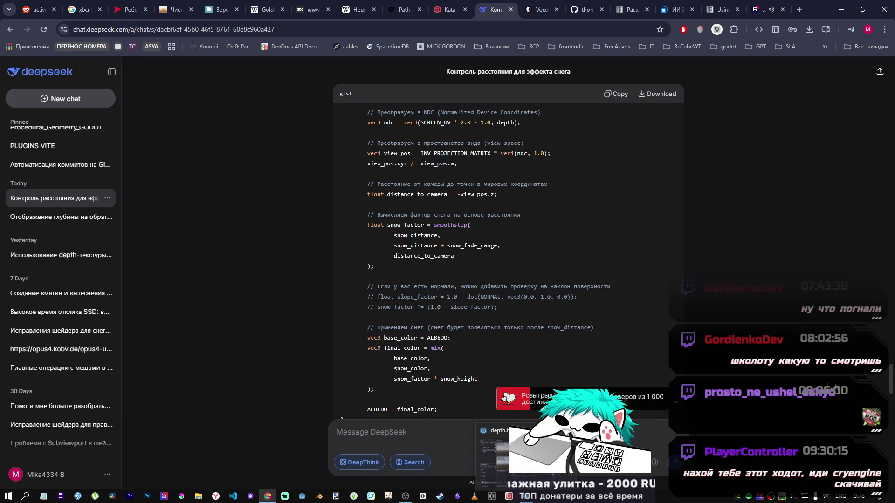
left_click(534, 499)
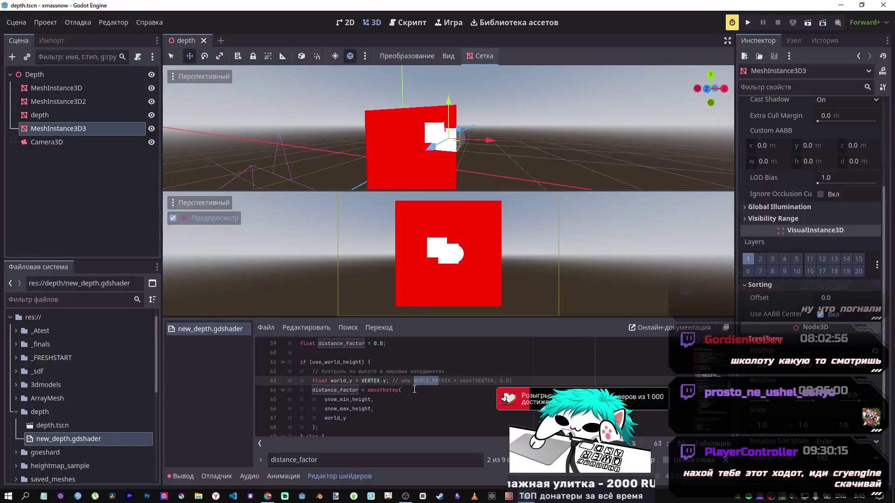
Replace all of new_depth.gdshader with the copied snow_distance shader code.
scroll(288, 389, "up", 1)
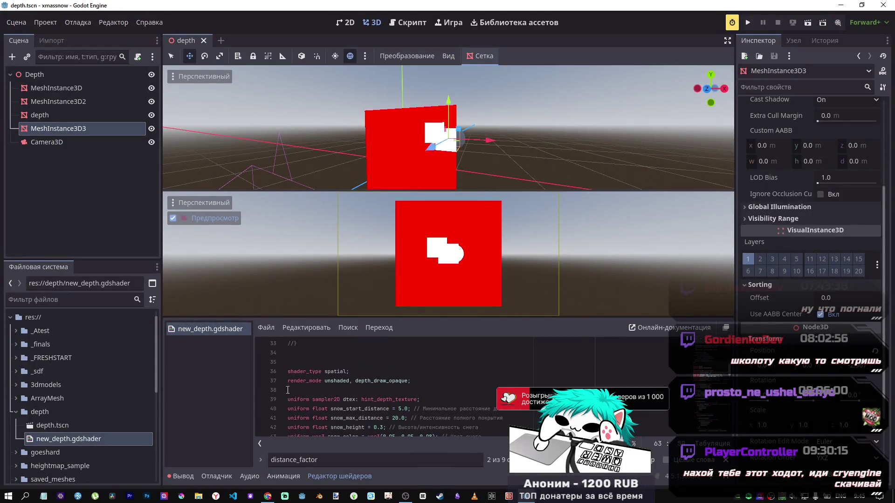
key("ctrl+a")
key("ctrl+v")
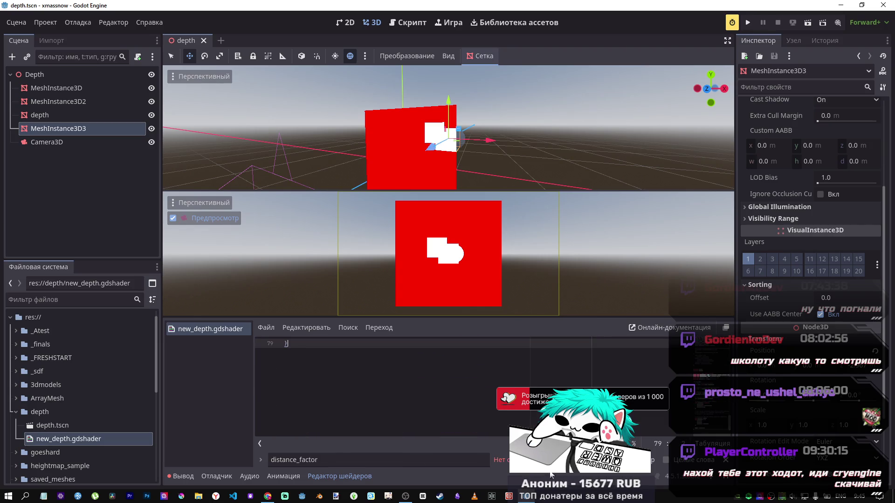
Toggle comments on the slope-factor lines and the base_color argument, then restore them.
scroll(453, 406, "up", 5)
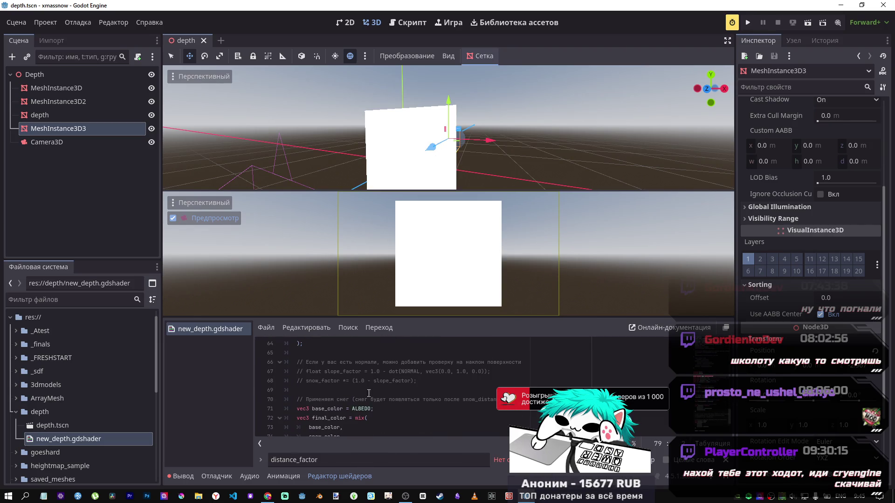
left_click_drag(412, 381, 383, 371)
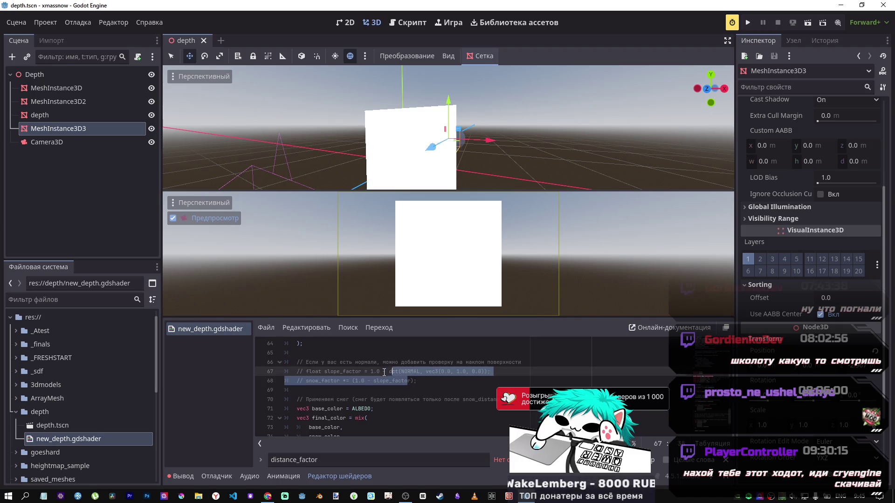
key("ctrl+k")
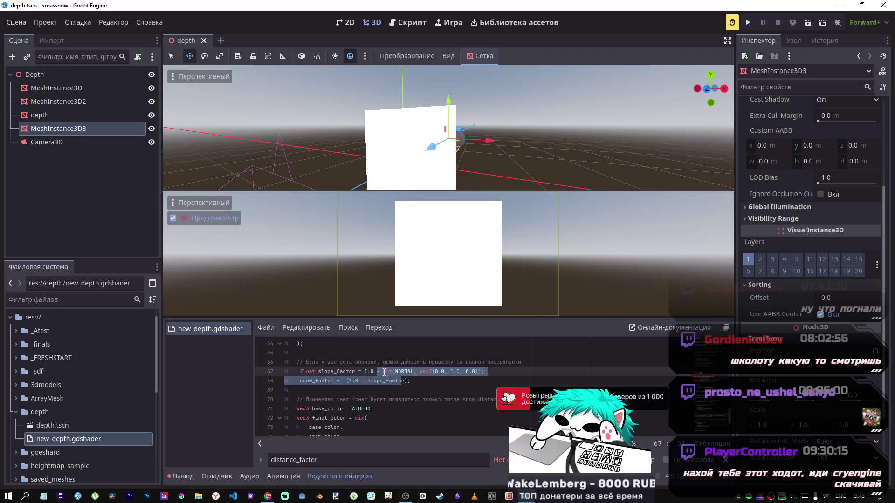
key("ctrl+k")
scroll(345, 407, "down", 1)
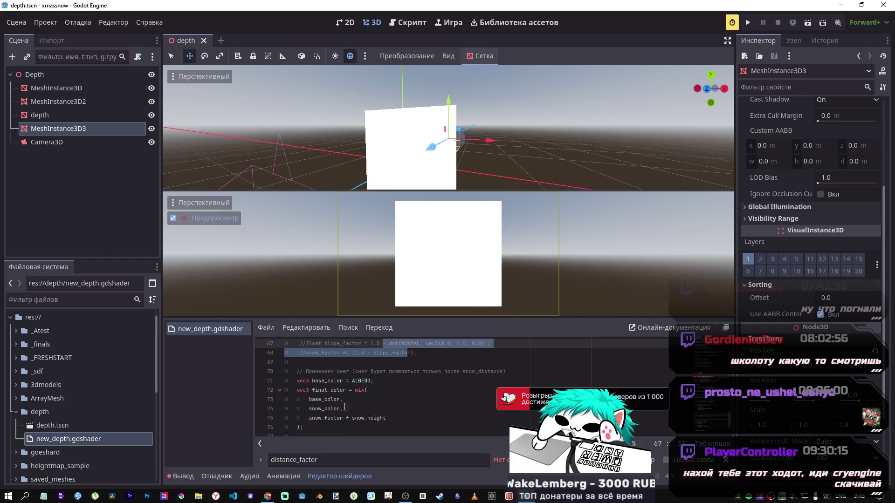
left_click(351, 400)
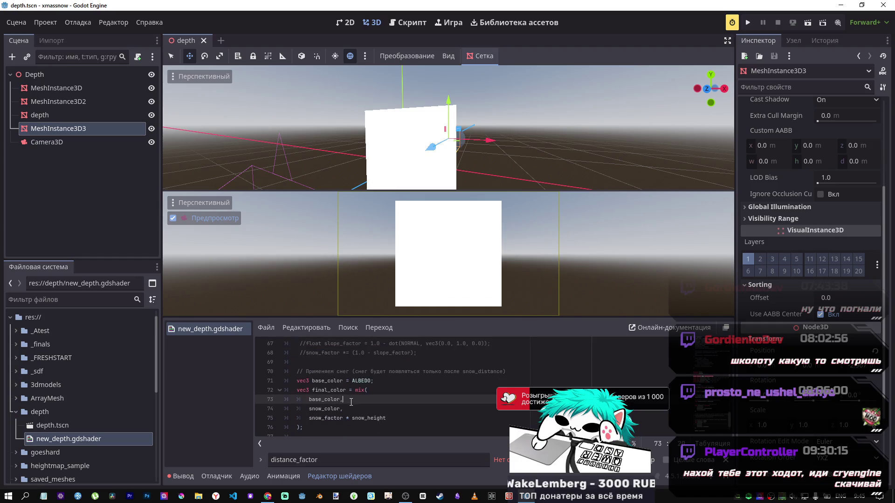
key("ctrl+k")
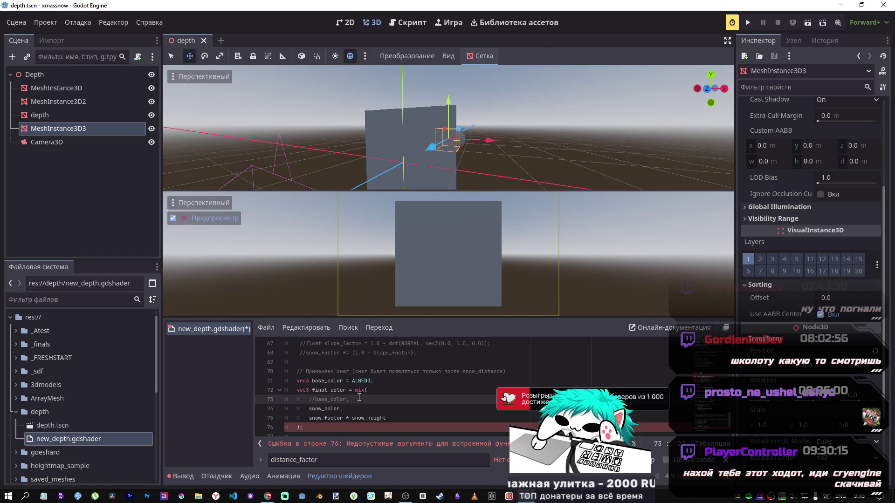
key("ctrl+k")
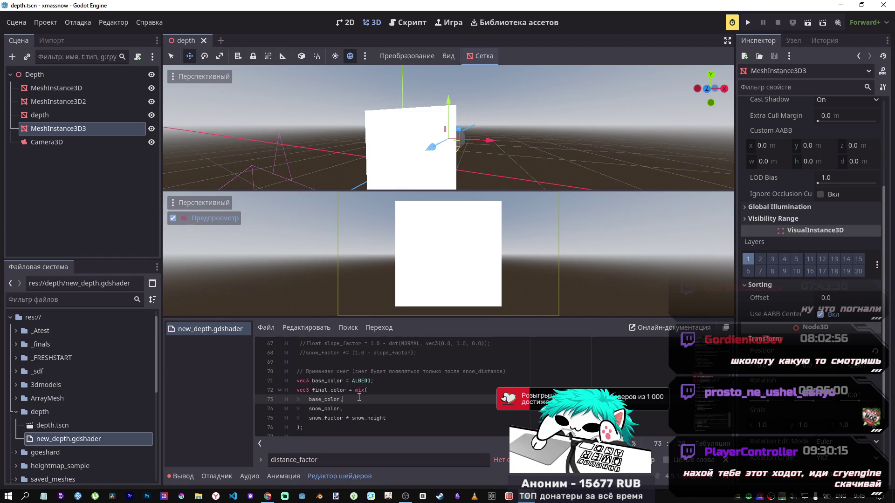
Review the commented-out linear_depth line and select VERTEX.z in it.
scroll(359, 397, "up", 5)
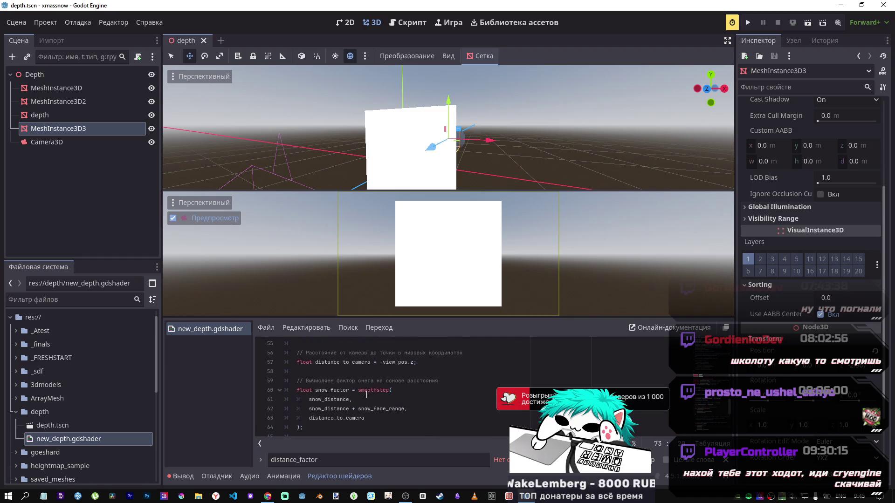
scroll(364, 386, "up", 3)
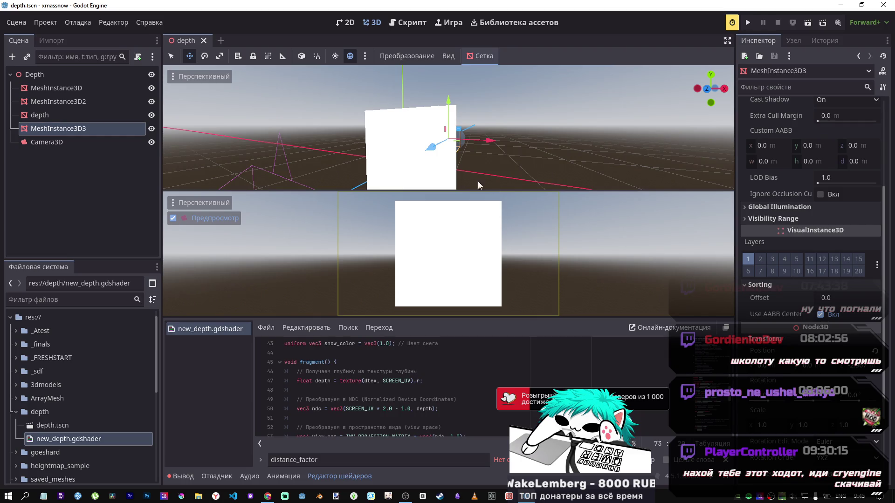
left_click_drag(477, 180, 451, 184)
scroll(386, 414, "up", 1)
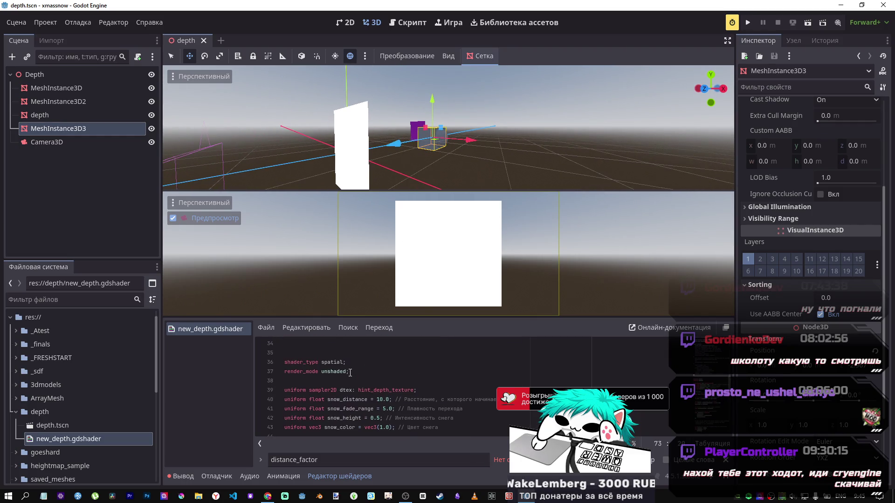
scroll(386, 414, "down", 2)
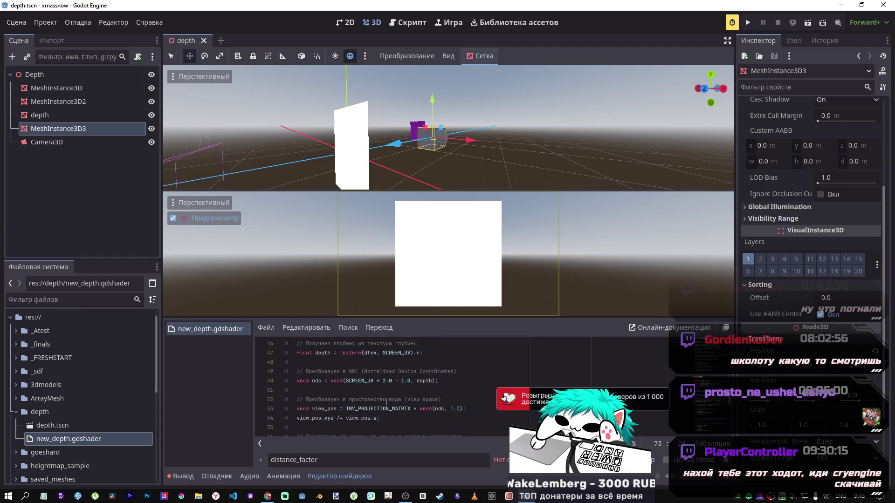
scroll(333, 403, "down", 2)
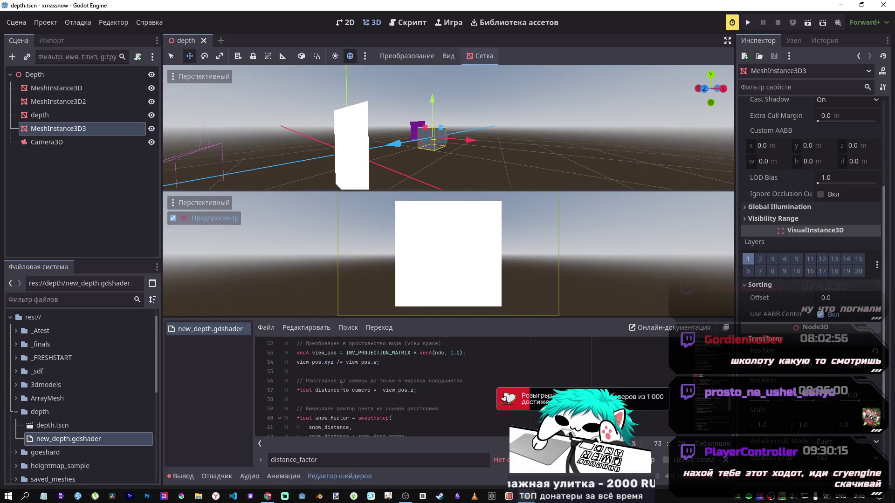
Highlight view_pos in the camera-distance line, then switch to the DeepSeek chat.
mouse_move(405, 389)
left_mouse_down()
mouse_move(354, 390)
mouse_move(395, 390)
left_mouse_up()
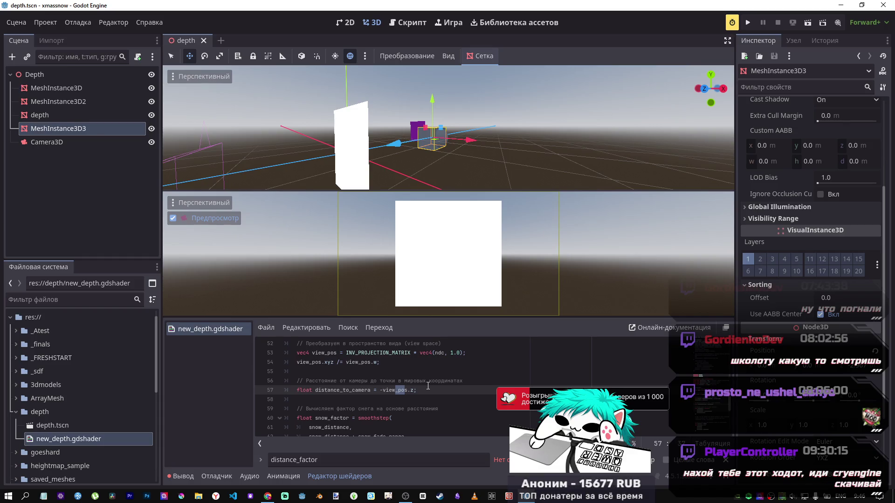
scroll(428, 386, "up", 15)
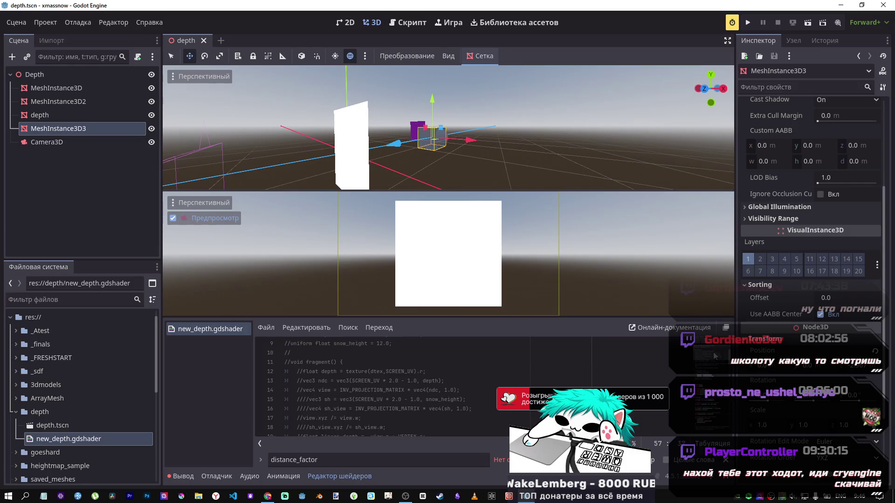
scroll(382, 412, "down", 1)
scroll(382, 411, "down", 1)
left_click_drag(398, 392, 424, 389)
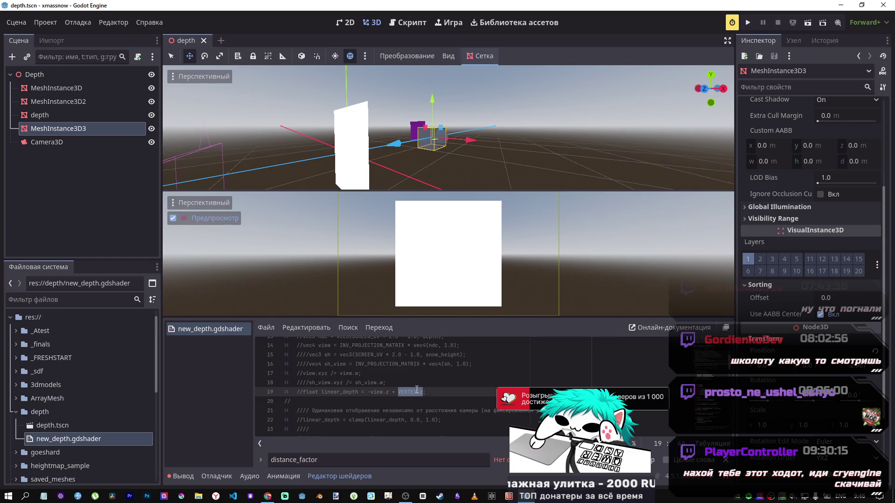
left_click(267, 496)
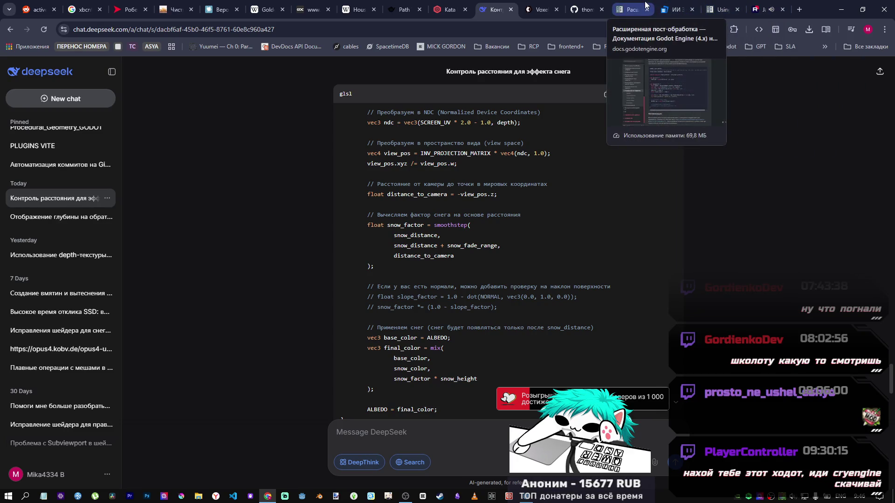
In the Godot docs tab, open Shading reference, then the Built-in functions page.
left_click(721, 9)
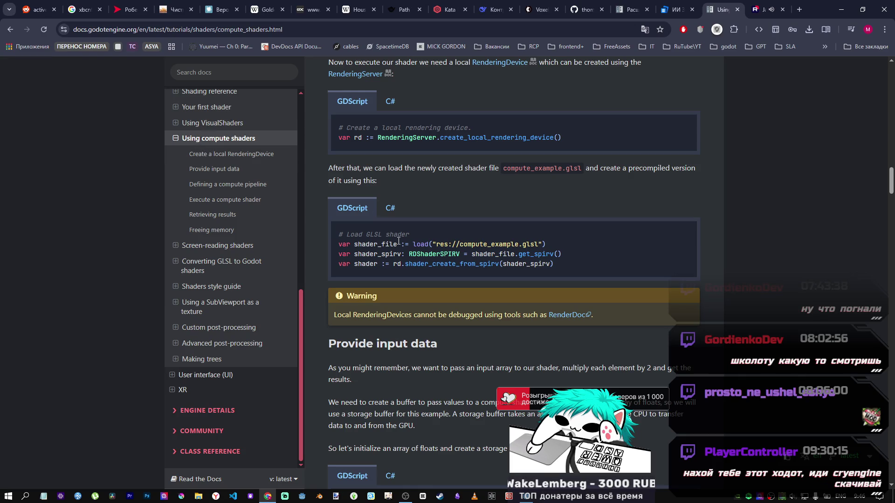
left_click(247, 70)
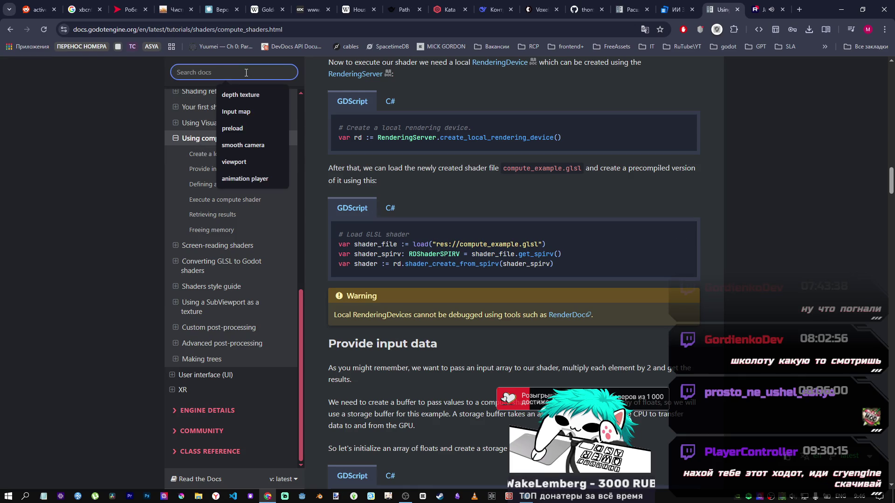
scroll(233, 184, "up", 3)
left_click(101, 235)
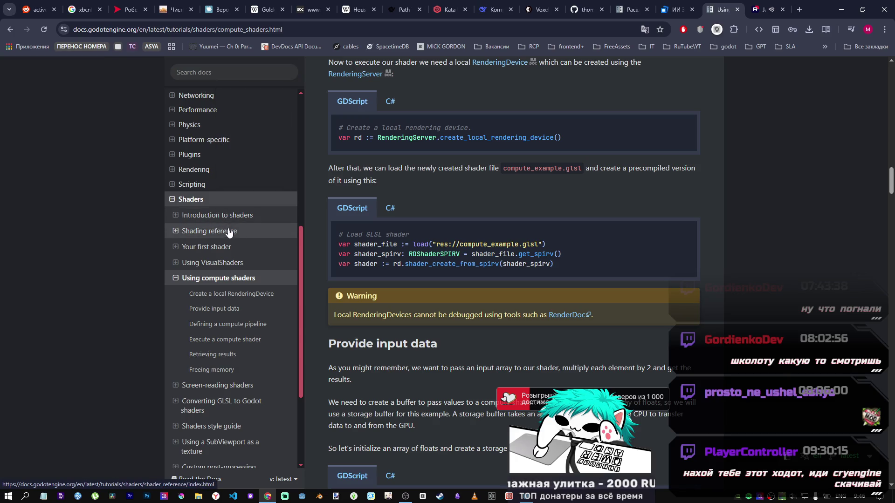
left_click(229, 232)
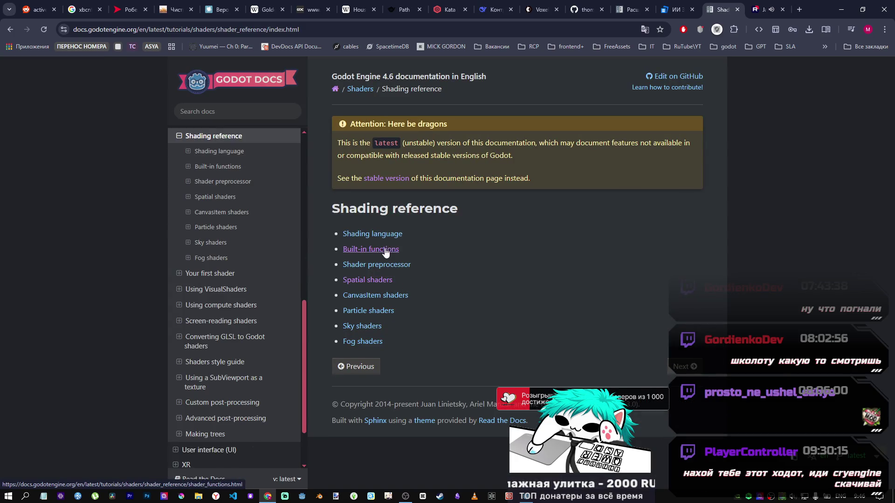
left_click(385, 250)
Search the Built-in functions page for VERTEX.
scroll(425, 246, "down", 10)
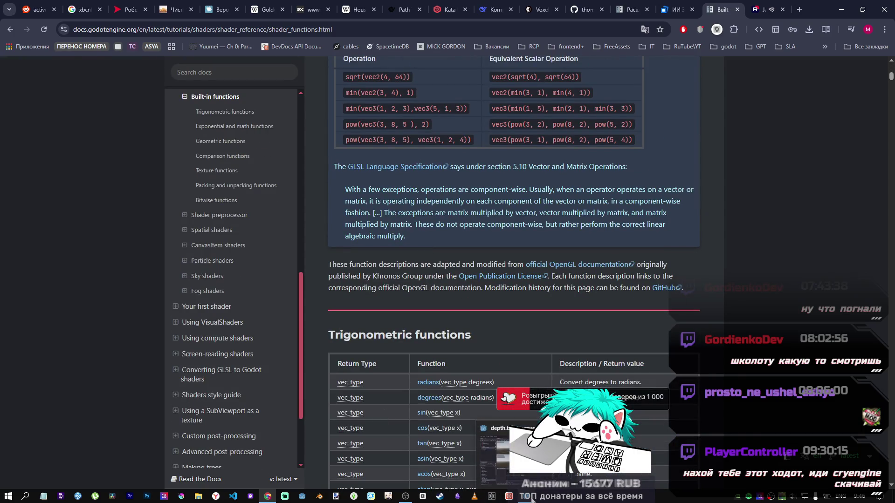
left_click(423, 496)
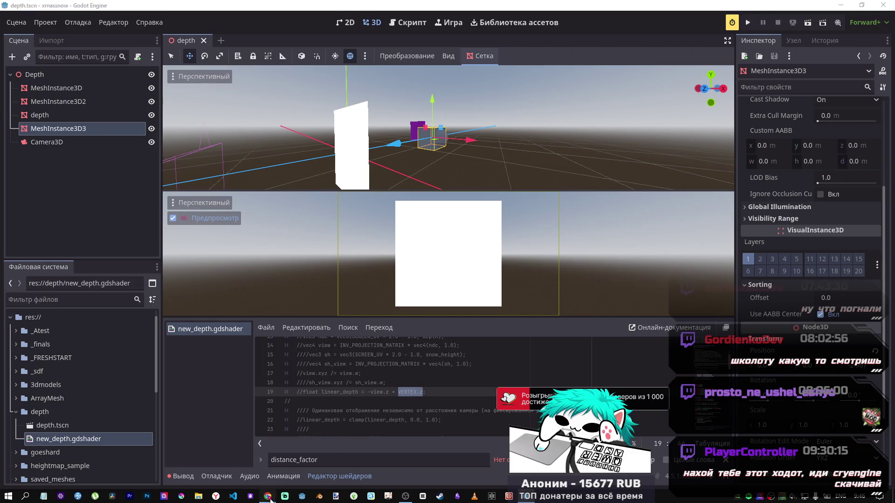
left_click(268, 496)
key("ctrl+f")
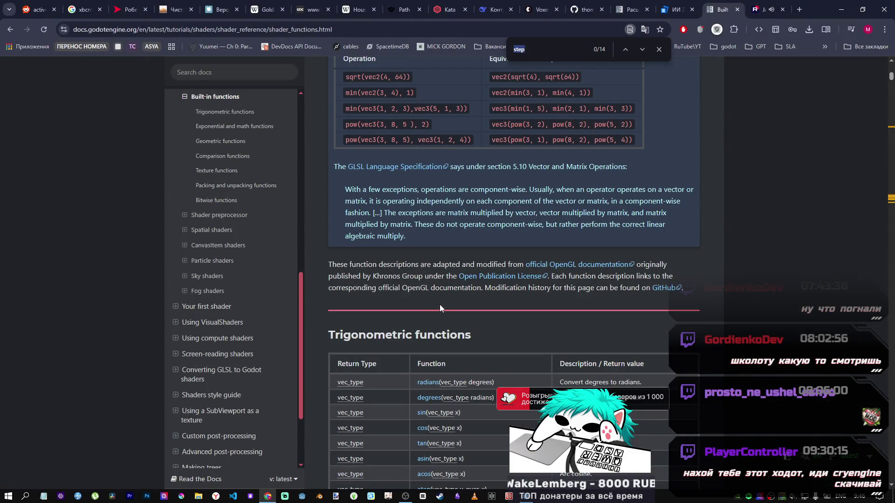
type("VERTEX")
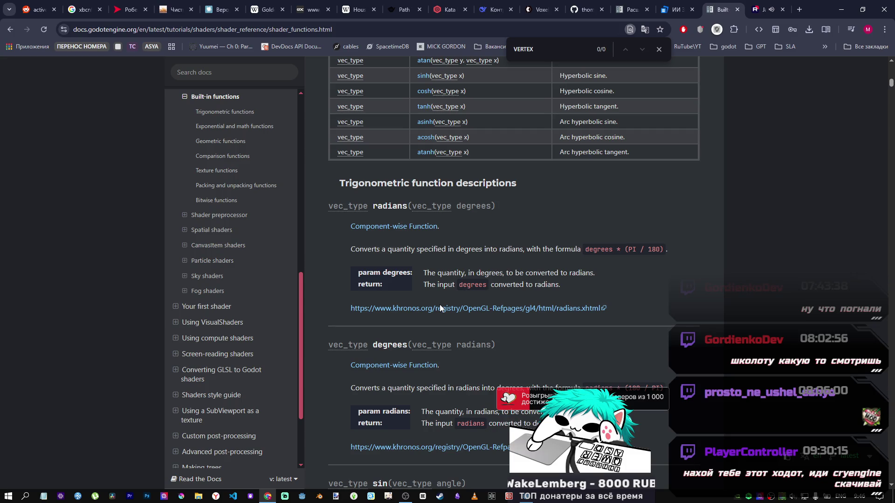
Open the Shading language article from the docs sidebar.
scroll(216, 298, "up", 4)
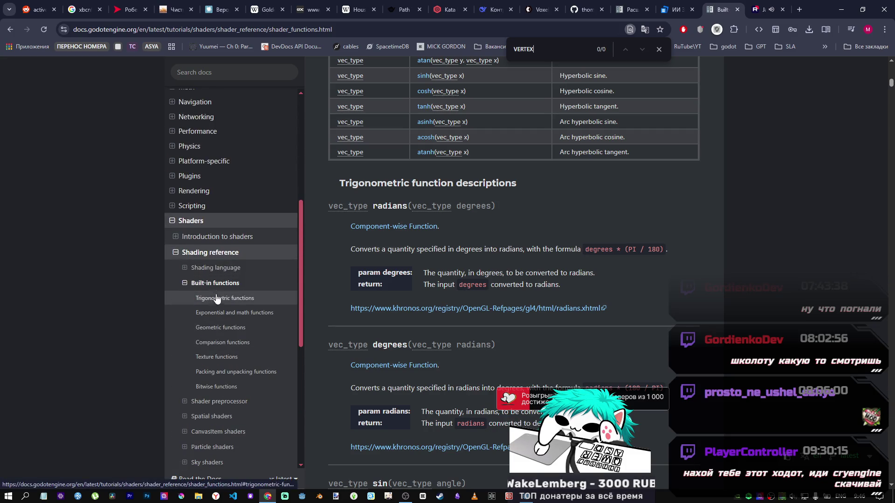
left_click(217, 284)
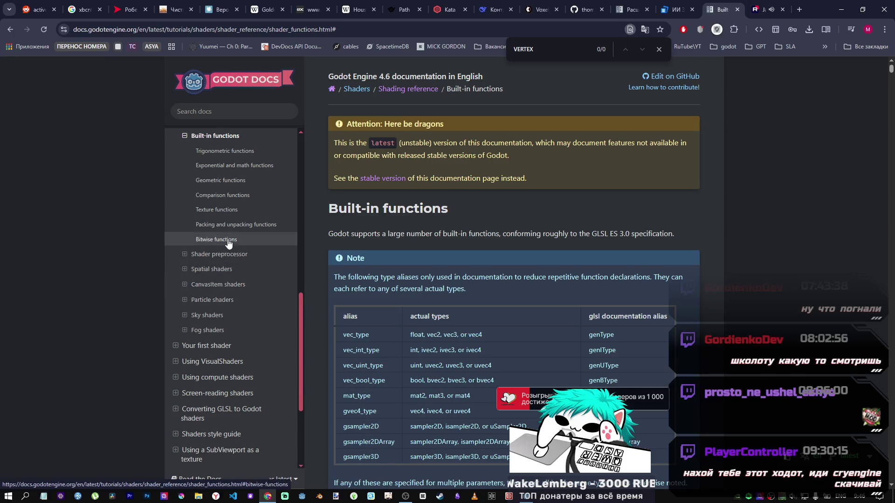
scroll(229, 242, "up", 1)
left_click(225, 169)
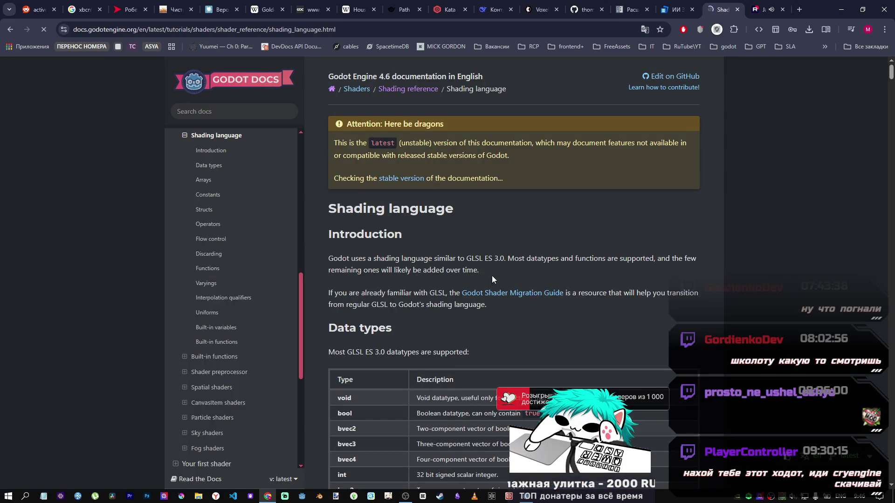
Search the Shading language page for VERTEX and select its Built-in variables mention.
scroll(492, 277, "down", 1)
key("ctrl+f")
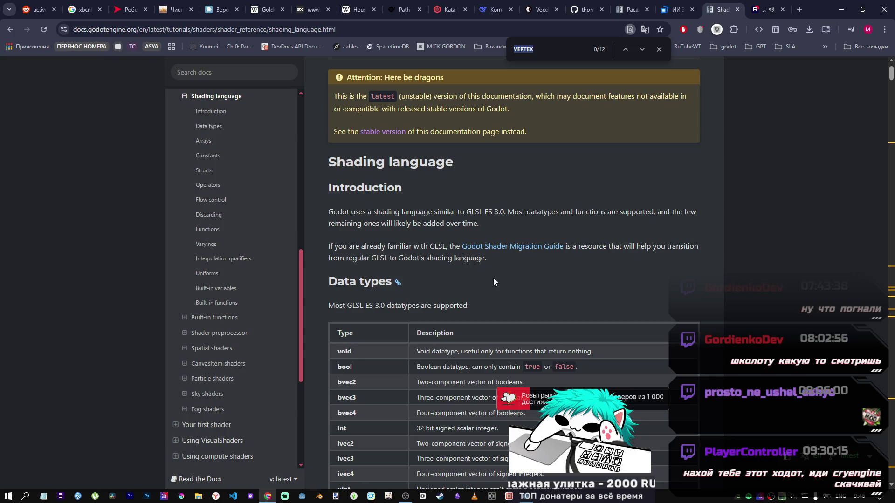
left_click(640, 50)
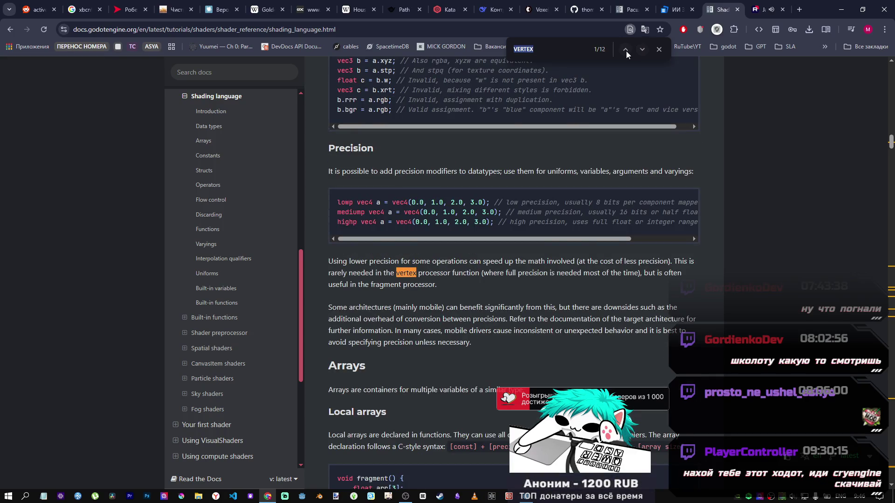
left_click(626, 50)
scroll(555, 250, "down", 1)
double_click(569, 212)
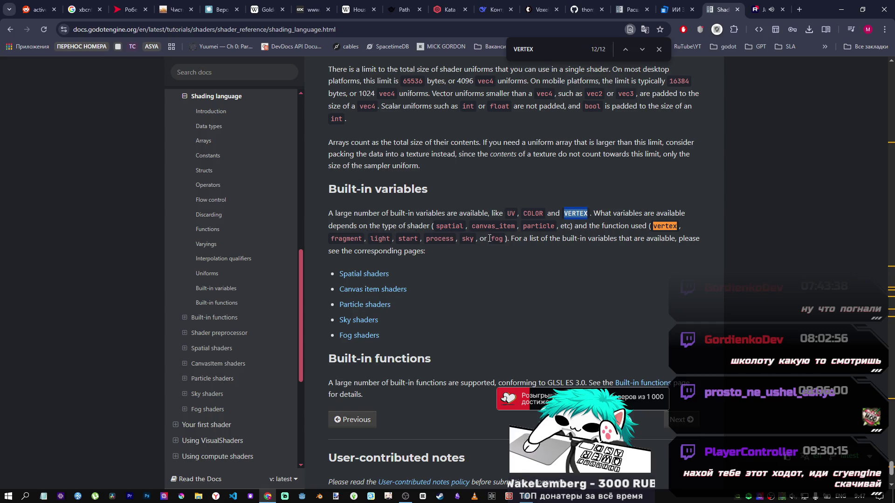
Step back through the earlier VERTEX matches in the article.
scroll(466, 256, "down", 1)
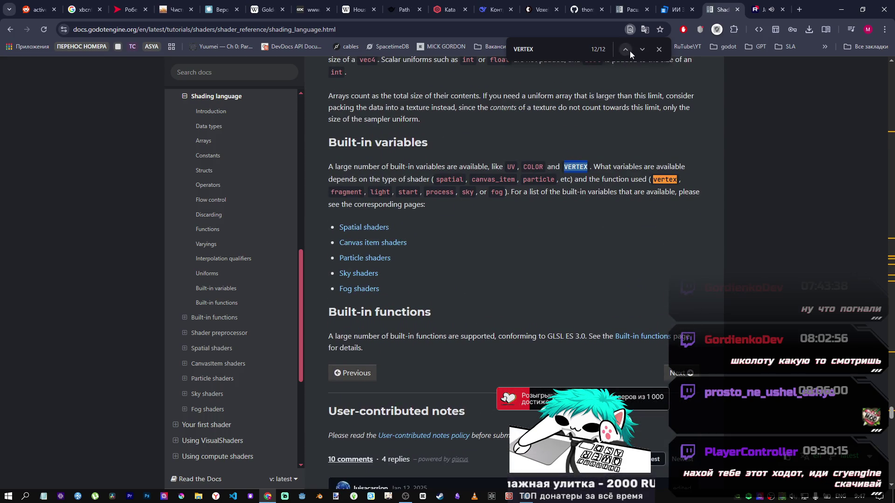
double_click(627, 52)
left_click(627, 51)
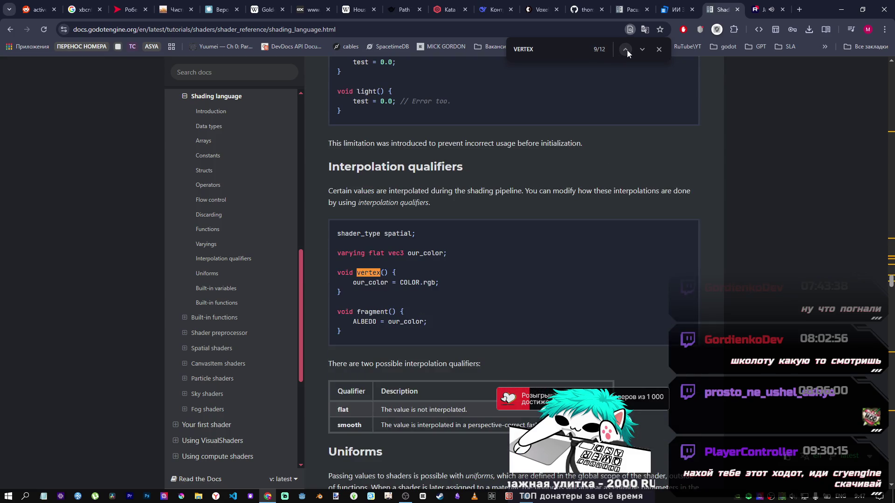
left_click(625, 49)
left_click(623, 50)
left_click(621, 50)
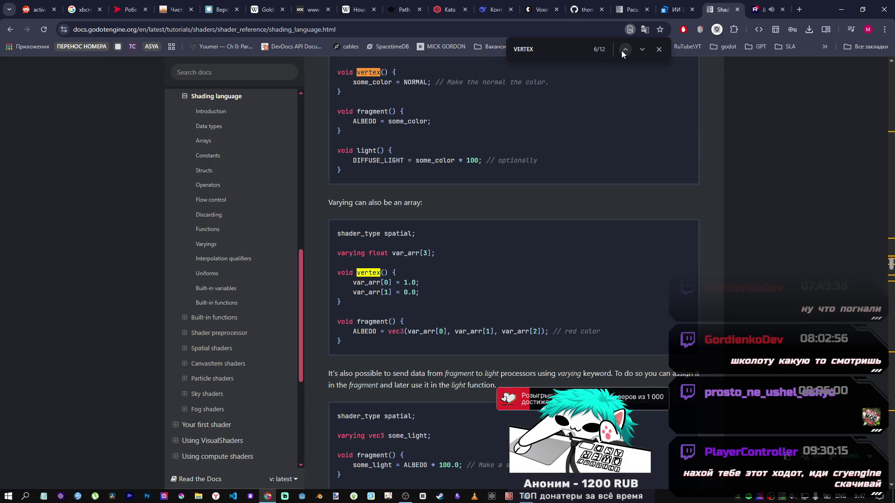
left_click(623, 49)
double_click(624, 50)
left_click(624, 49)
left_click(624, 49)
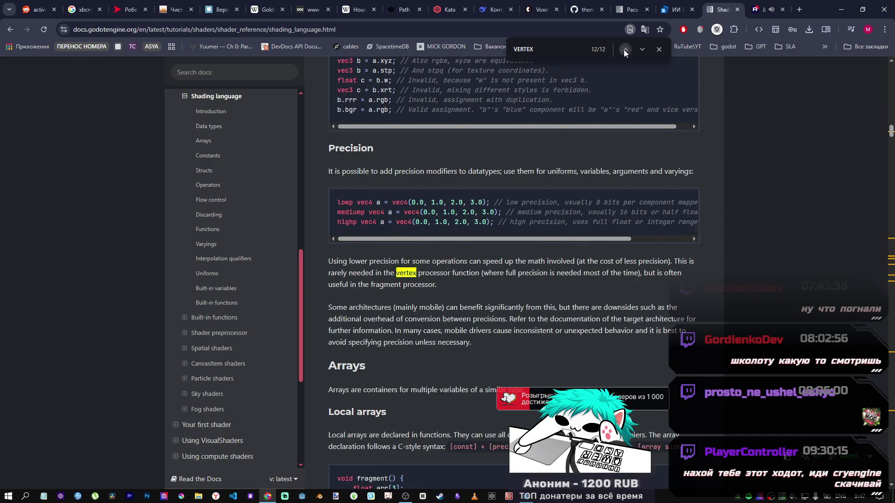
Jump to the VERTEX mention in Precision, then open Introduction to shaders.
scroll(427, 345, "down", 6)
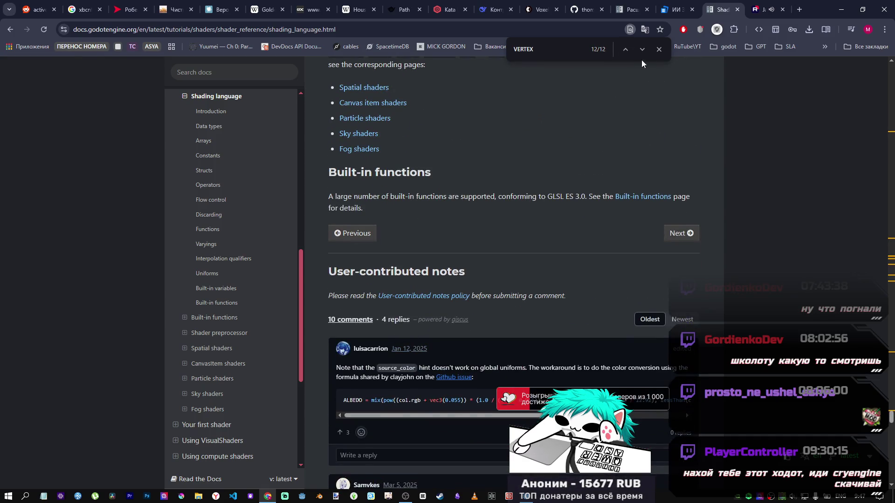
left_click(642, 49)
scroll(504, 181, "down", 3)
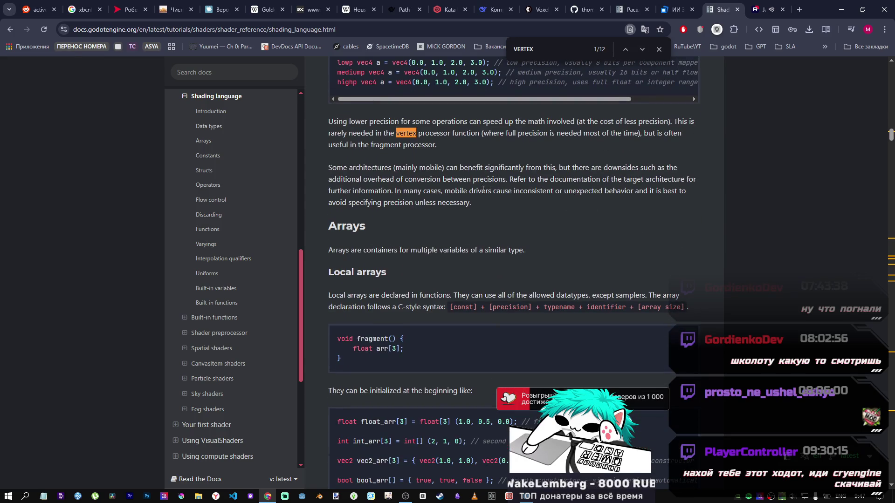
scroll(472, 196, "up", 7)
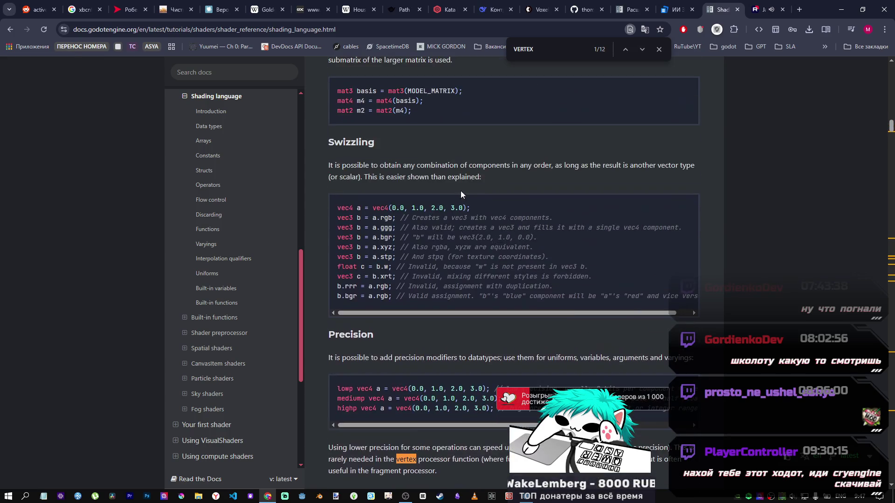
scroll(215, 207, "up", 5)
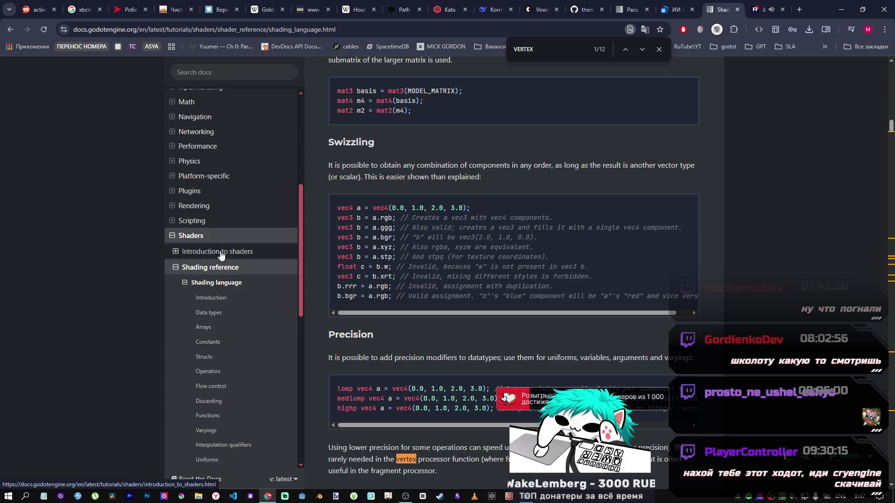
left_click(205, 252)
Read Introduction to shaders down to Shaders in Godot, then open Using VisualShaders.
scroll(339, 262, "down", 15)
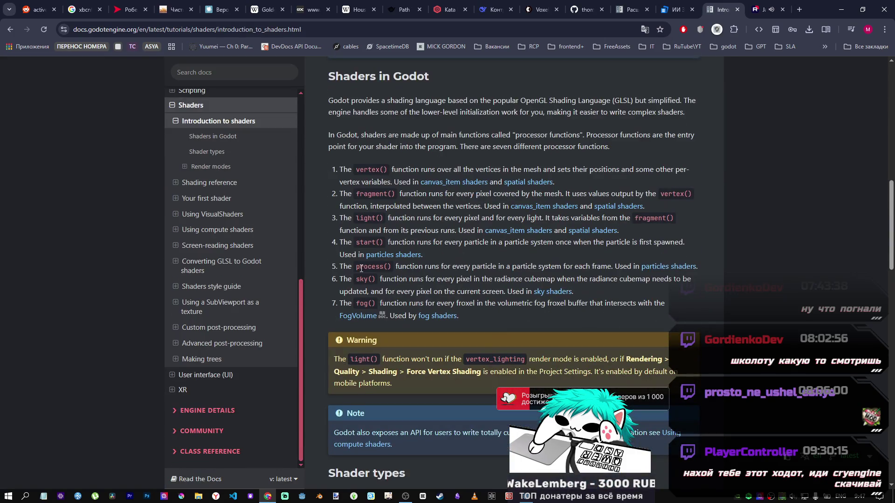
scroll(486, 278, "down", 12)
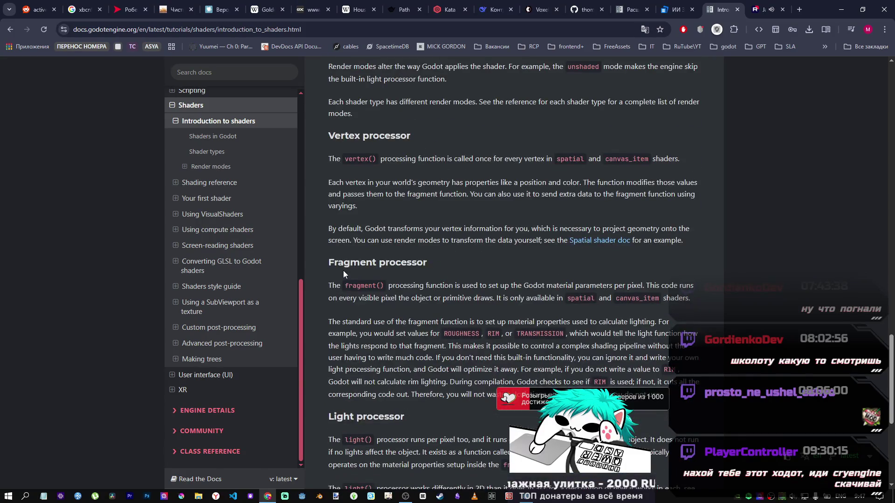
scroll(344, 273, "down", 10)
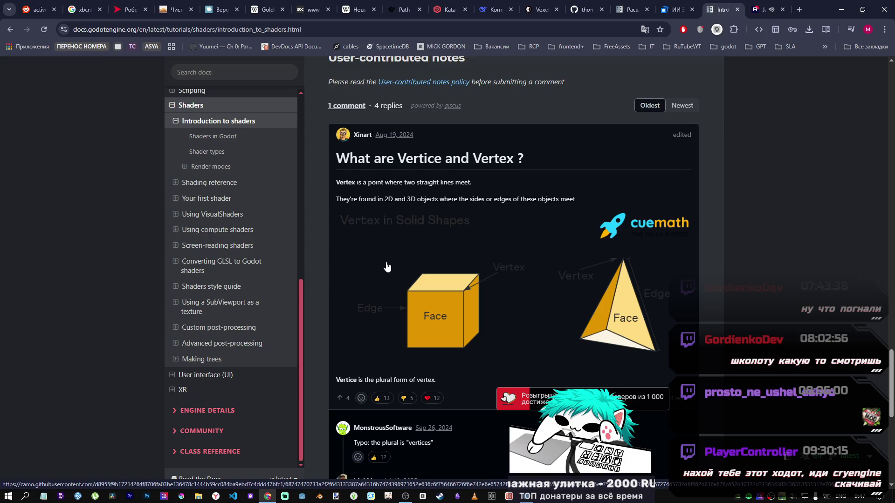
scroll(417, 242, "down", 10)
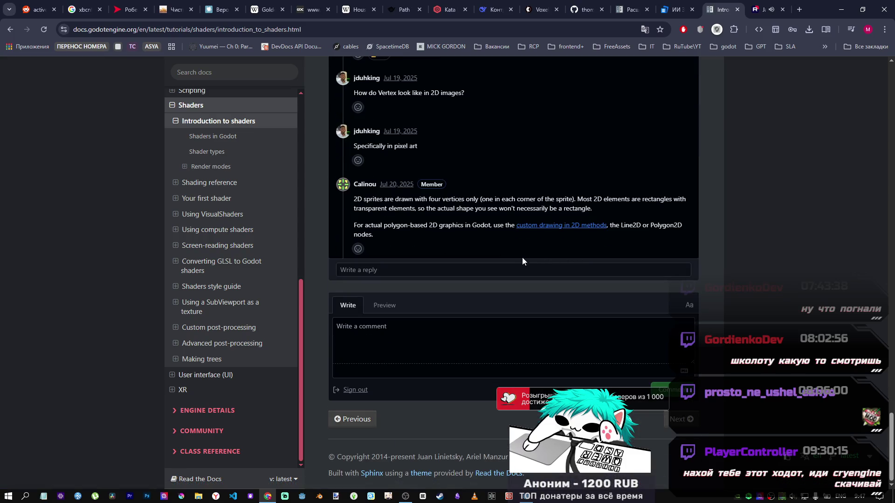
left_click(219, 136)
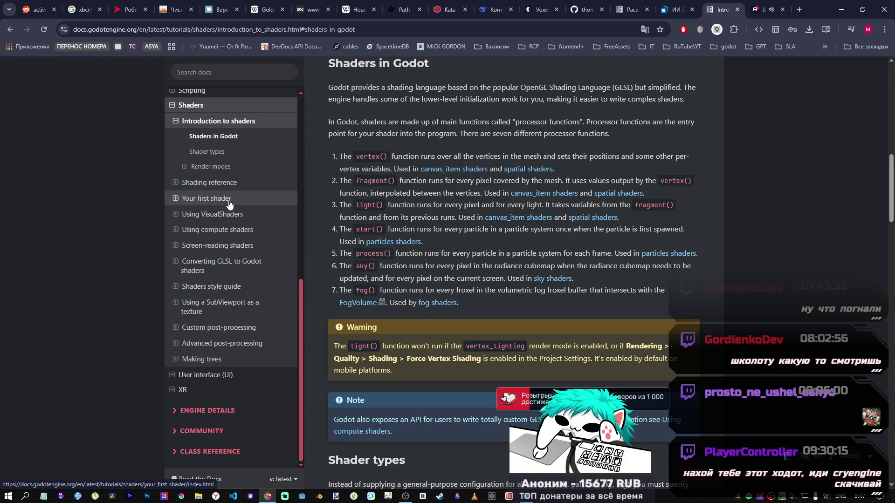
left_click(228, 216)
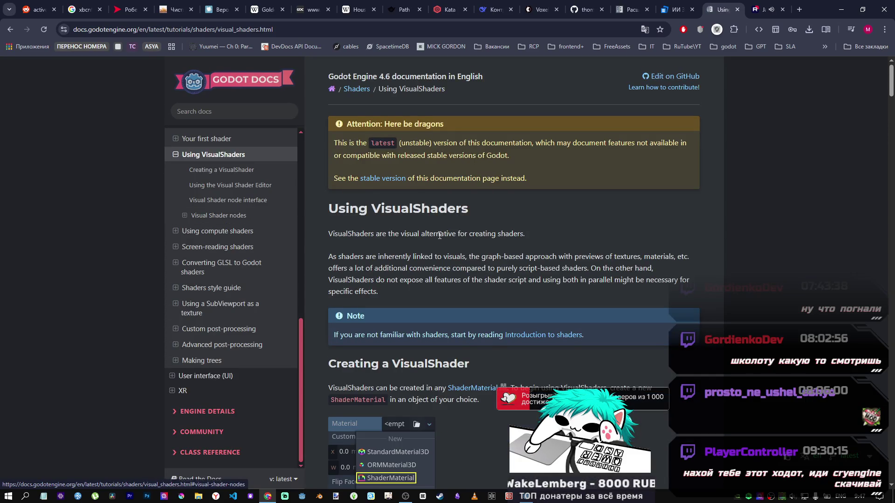
Scroll through the Using VisualShaders article, then open the Shading reference page.
scroll(436, 236, "down", 3)
scroll(437, 233, "down", 15)
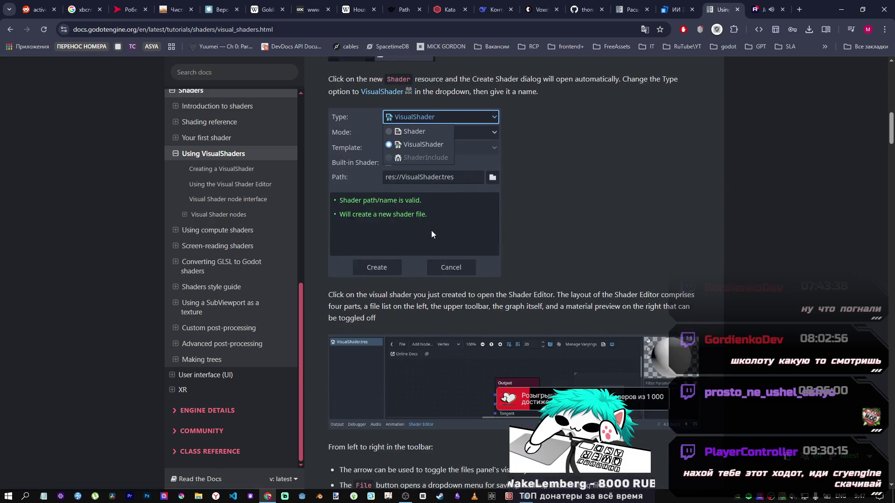
scroll(431, 225, "down", 2)
scroll(431, 224, "down", 11)
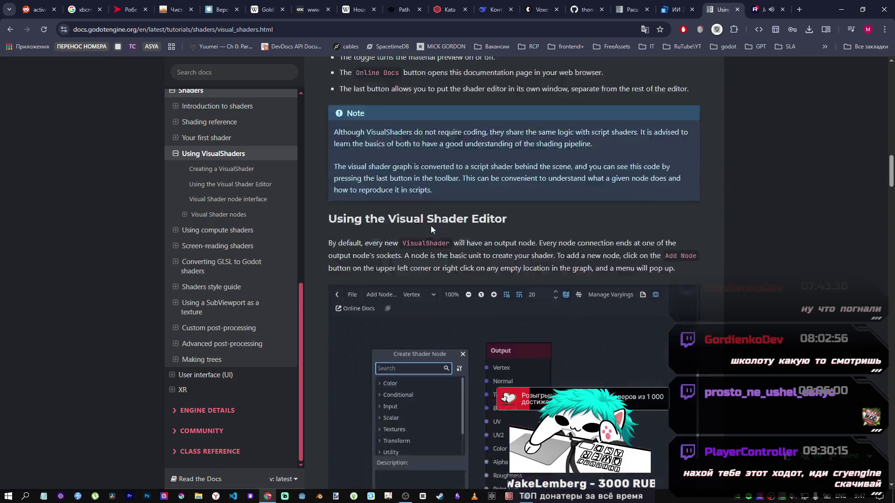
mouse_move(891, 190)
left_mouse_down()
mouse_move(890, 128)
mouse_move(873, 278)
mouse_move(818, 252)
left_mouse_up()
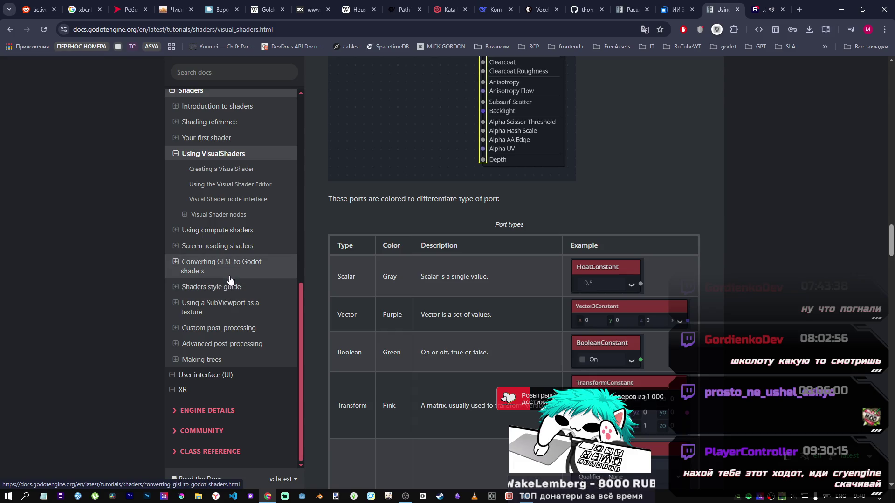
left_click(228, 123)
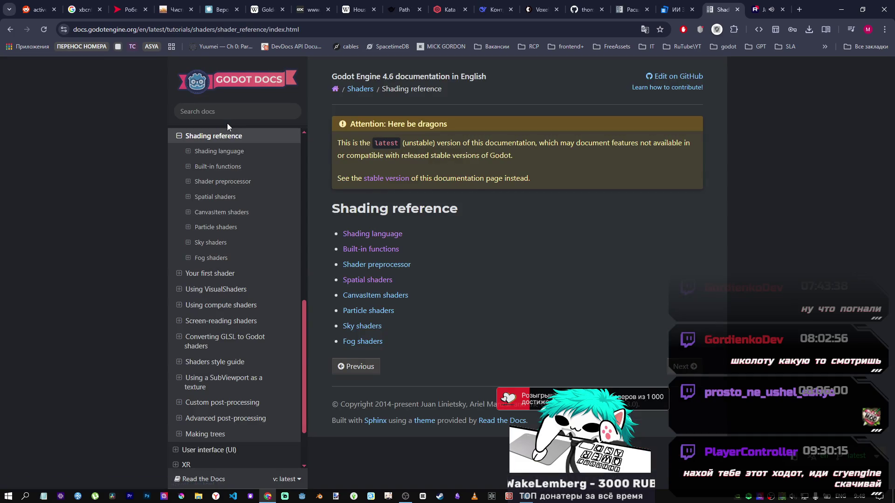
Browse the Shader preprocessor page and switch the docs to the Russian translation.
left_click(374, 264)
scroll(391, 278, "down", 8)
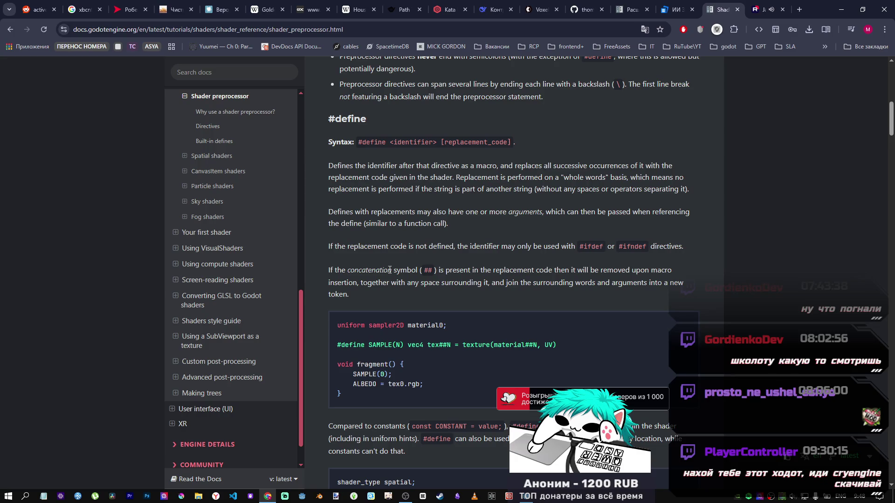
scroll(389, 269, "down", 4)
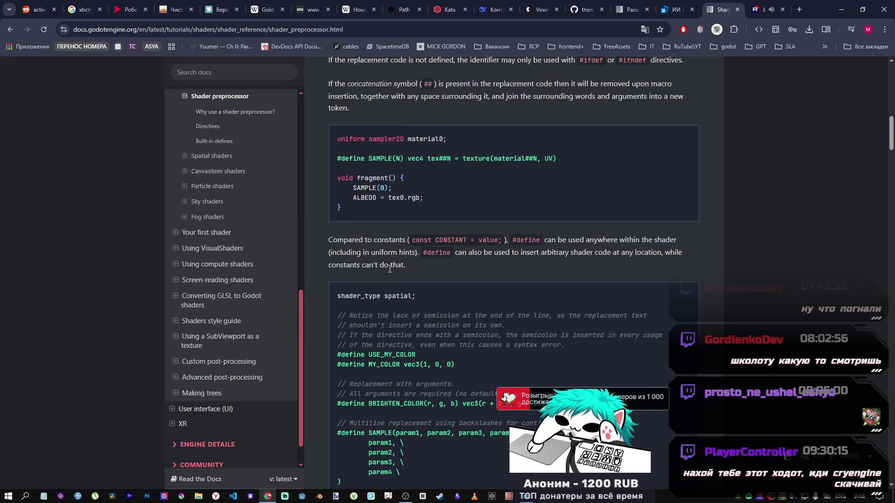
scroll(390, 268, "up", 8)
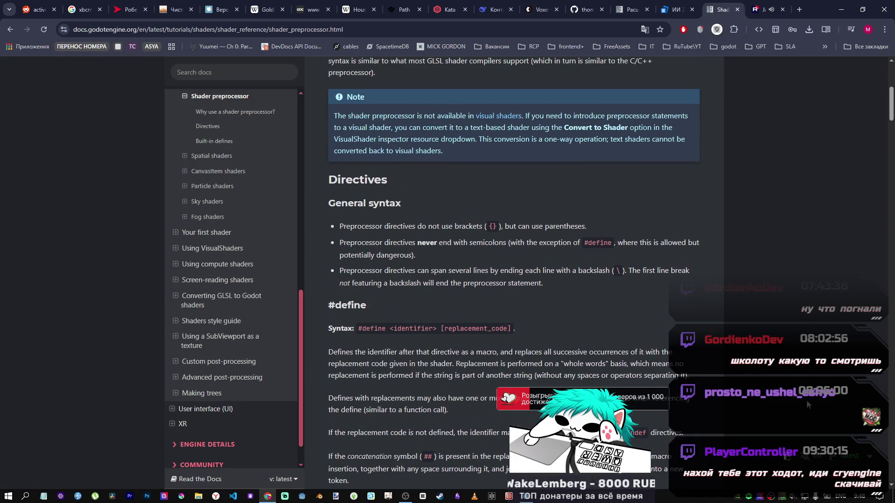
left_click(824, 459)
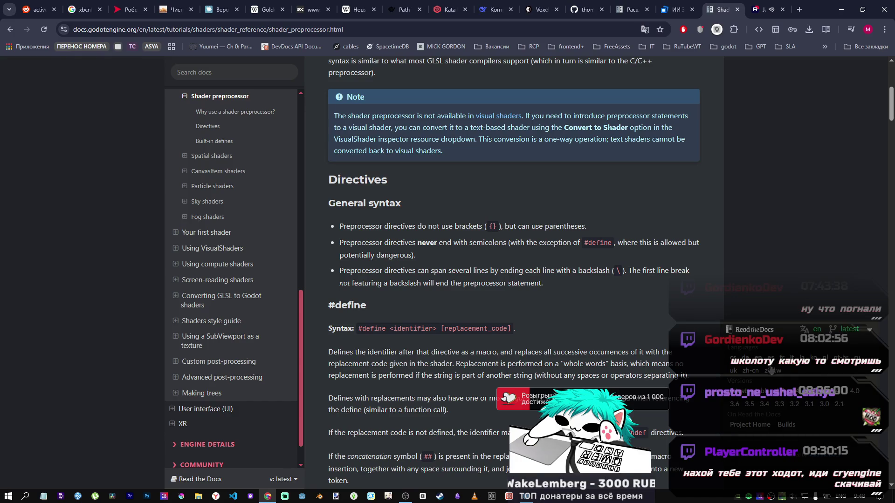
left_click(857, 357)
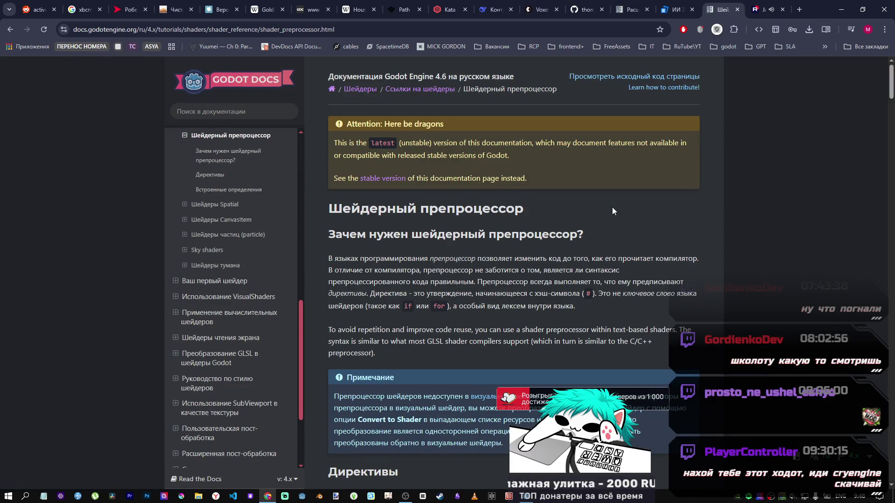
Scroll the Russian Shader preprocessor page to #define and select the SAMPLE macro line.
scroll(519, 290, "down", 9)
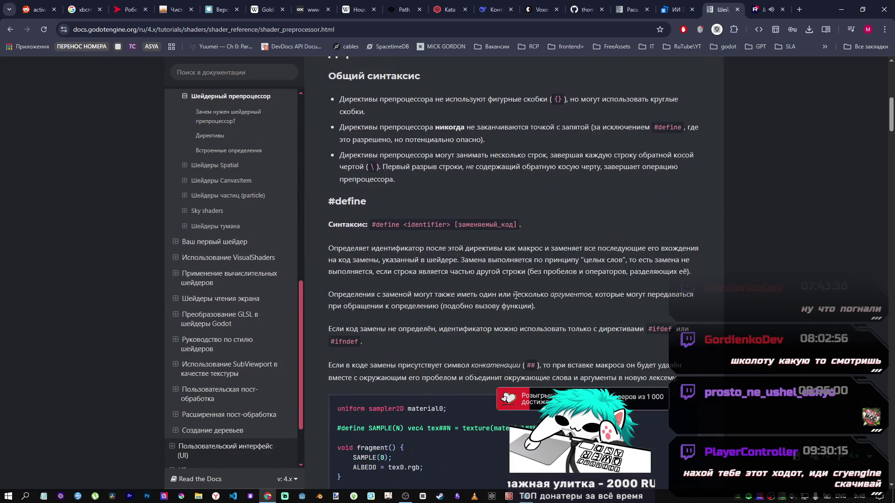
scroll(514, 293, "down", 4)
scroll(511, 286, "down", 12)
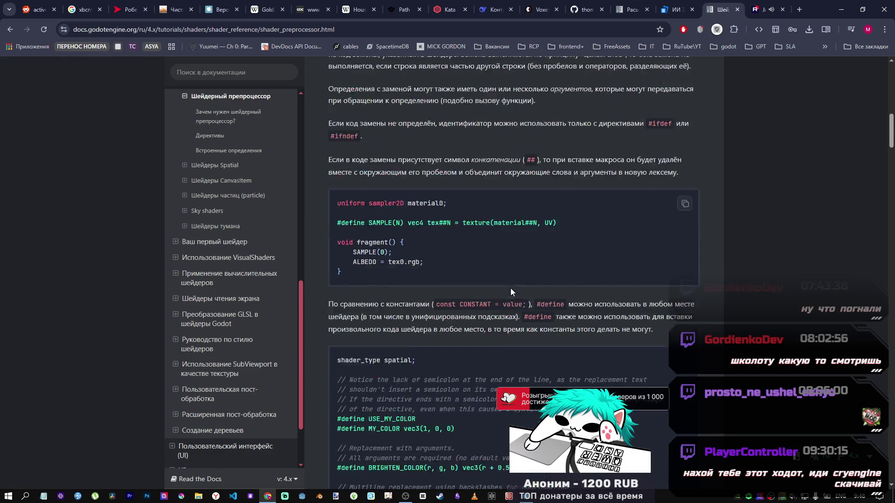
scroll(485, 306, "up", 13)
scroll(486, 306, "up", 18)
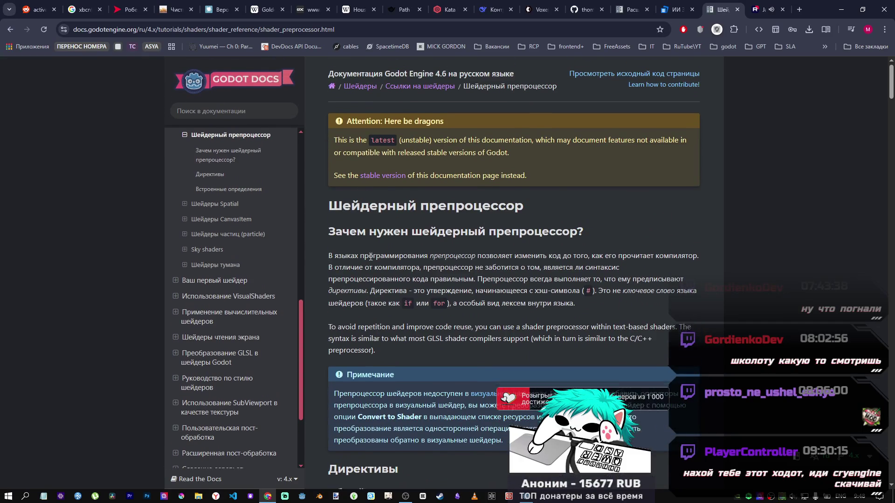
scroll(458, 258, "down", 2)
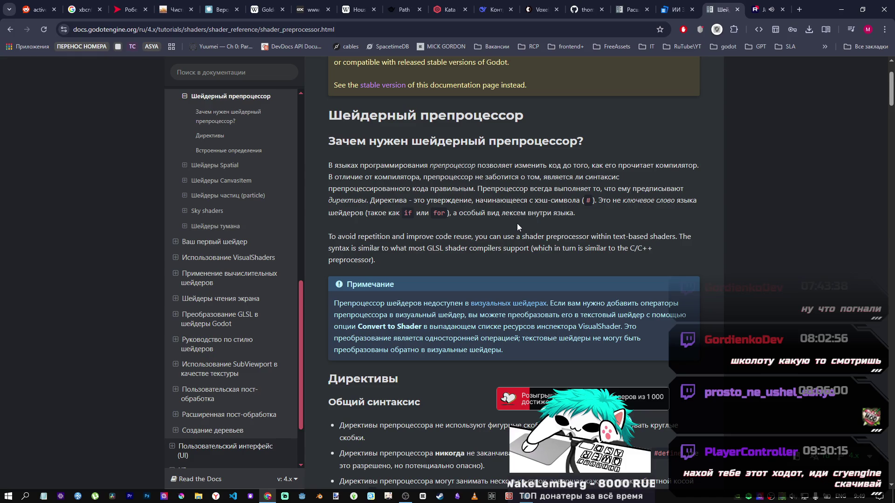
scroll(381, 153, "down", 2)
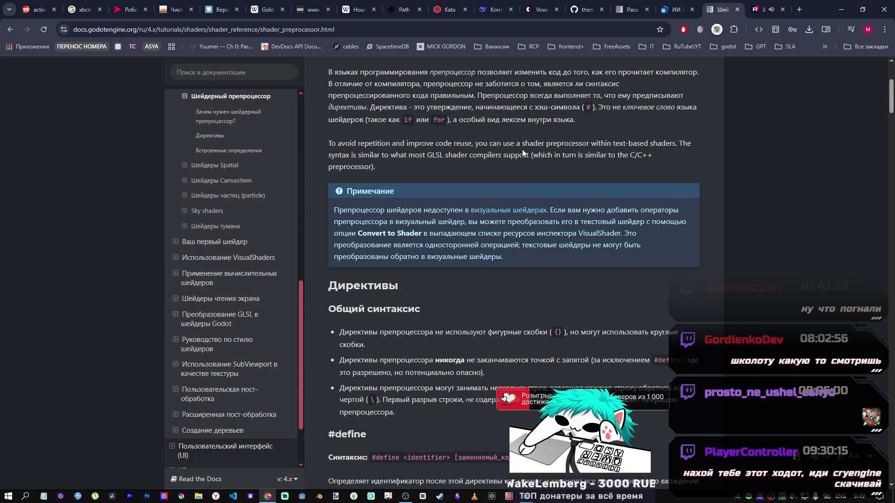
scroll(473, 158, "down", 4)
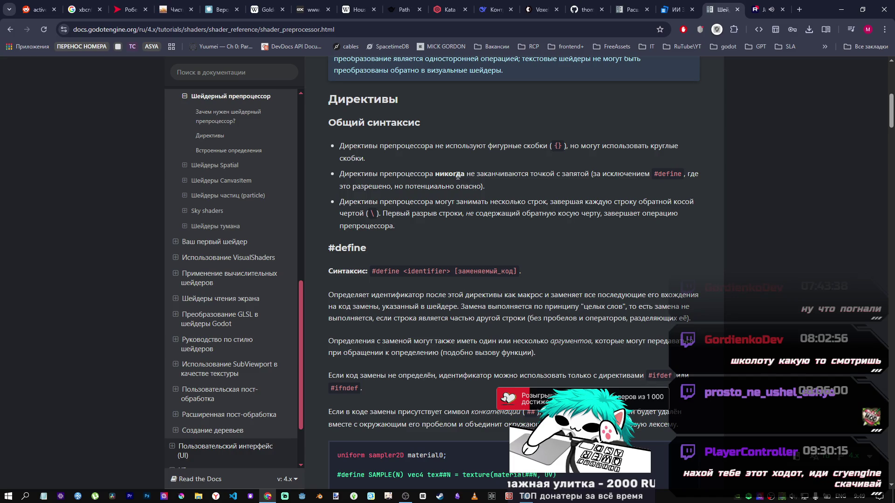
scroll(425, 166, "down", 3)
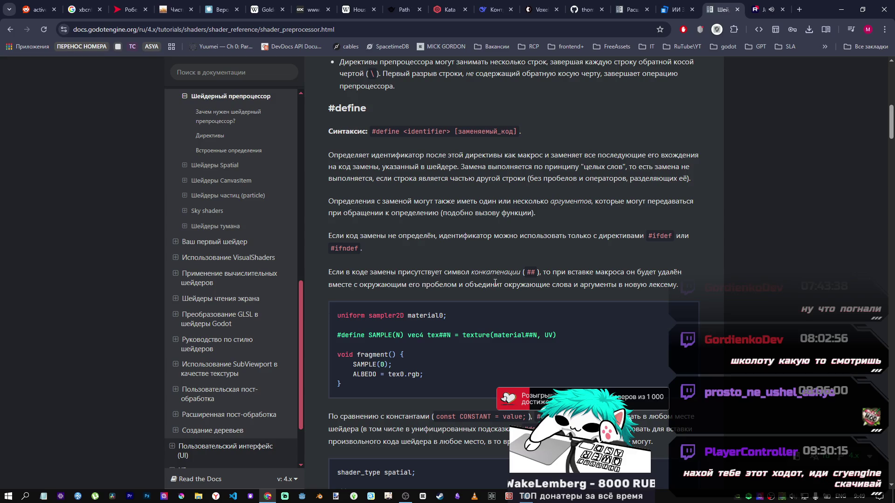
scroll(377, 283, "down", 2)
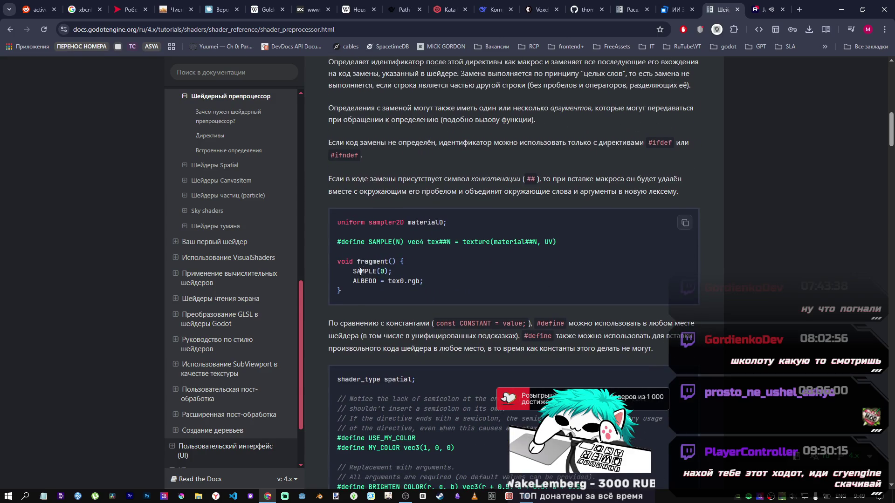
left_click_drag(337, 241, 536, 245)
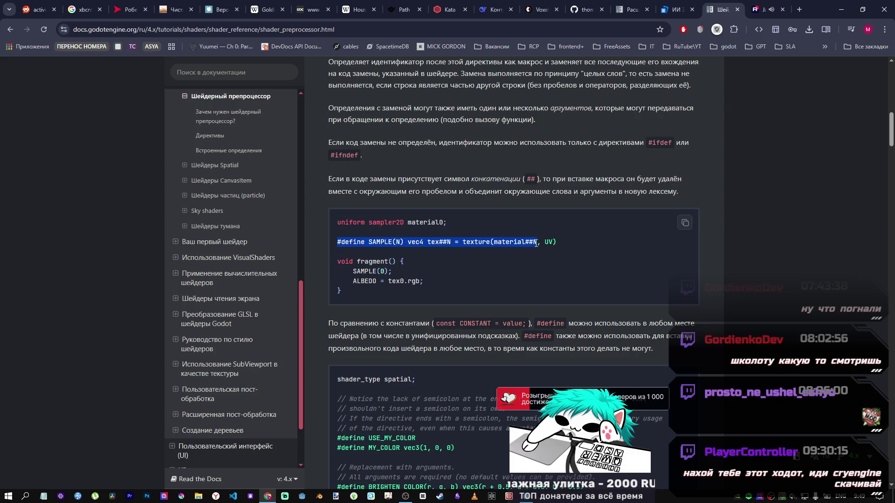
Deselect the SAMPLE #define line and scroll further down the Shader preprocessor page.
left_click(533, 245)
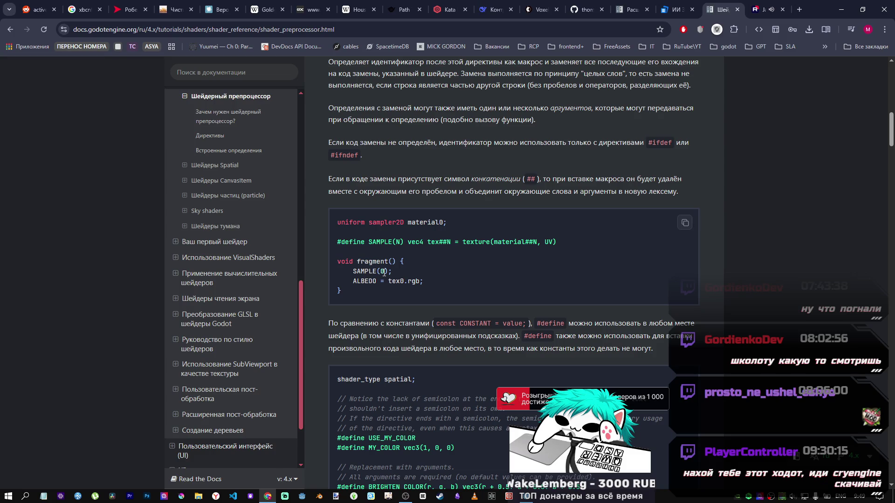
scroll(422, 290, "down", 1)
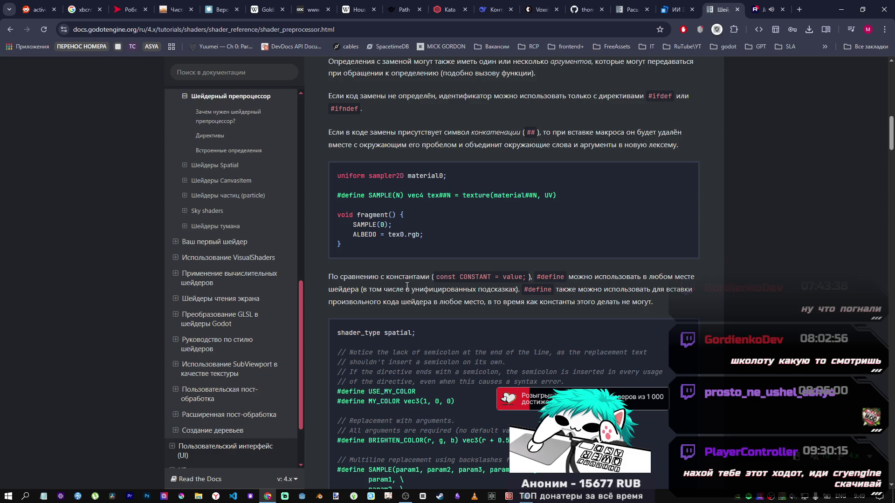
scroll(419, 285, "down", 3)
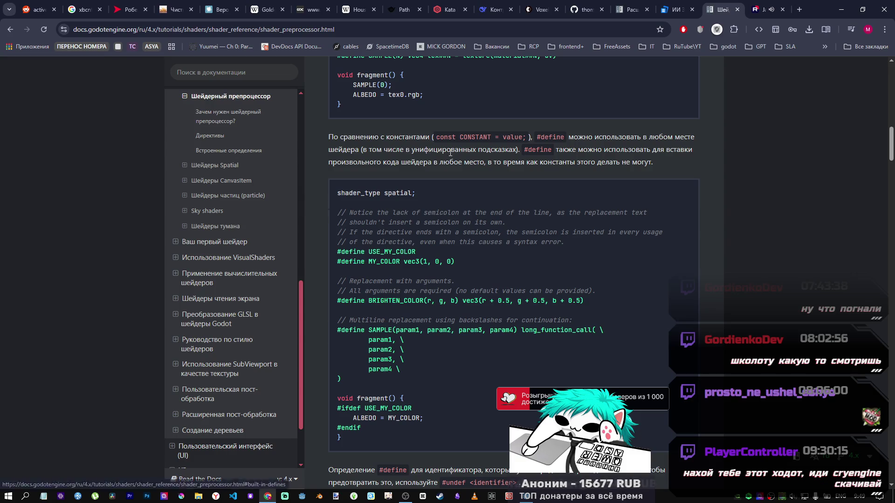
Jump to the Built-in defines section, then open the Shading language reference at its Data types table.
left_click(252, 150)
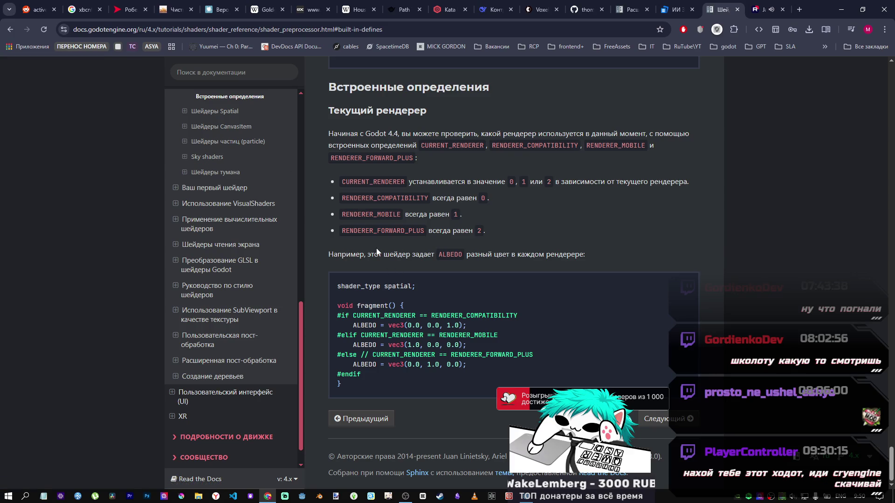
scroll(224, 201, "up", 4)
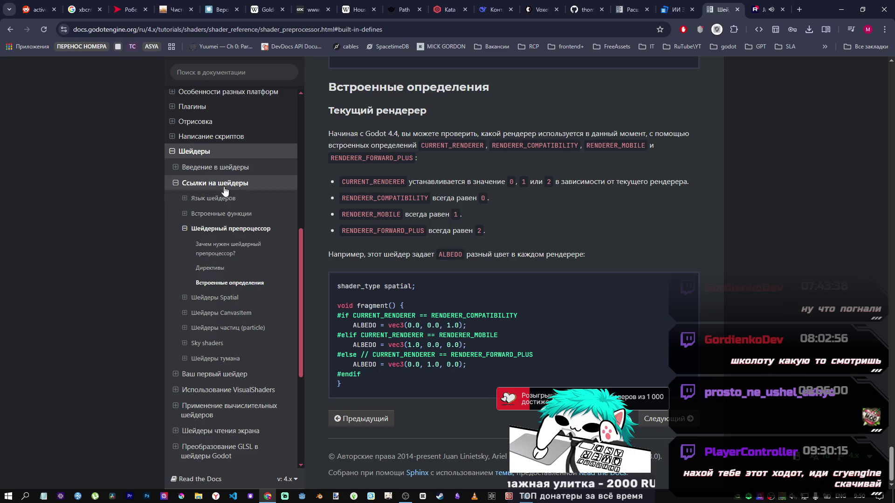
left_click(217, 198)
scroll(419, 326, "down", 5)
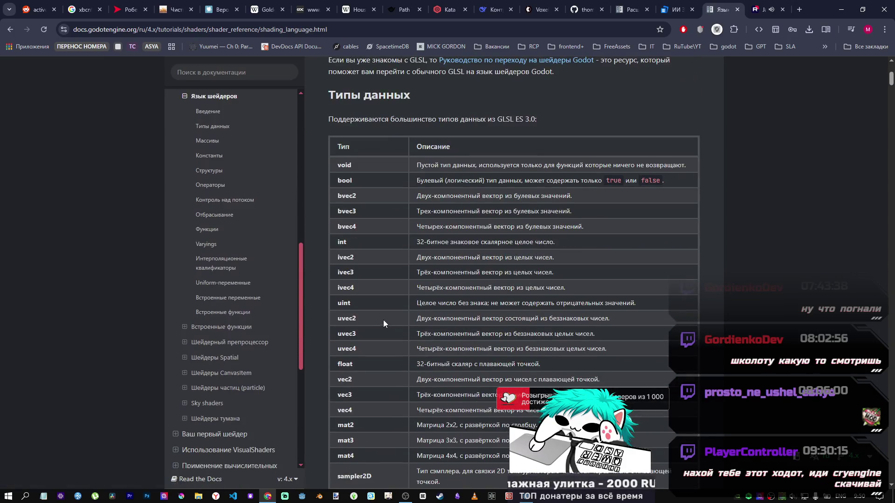
scroll(384, 317, "down", 6)
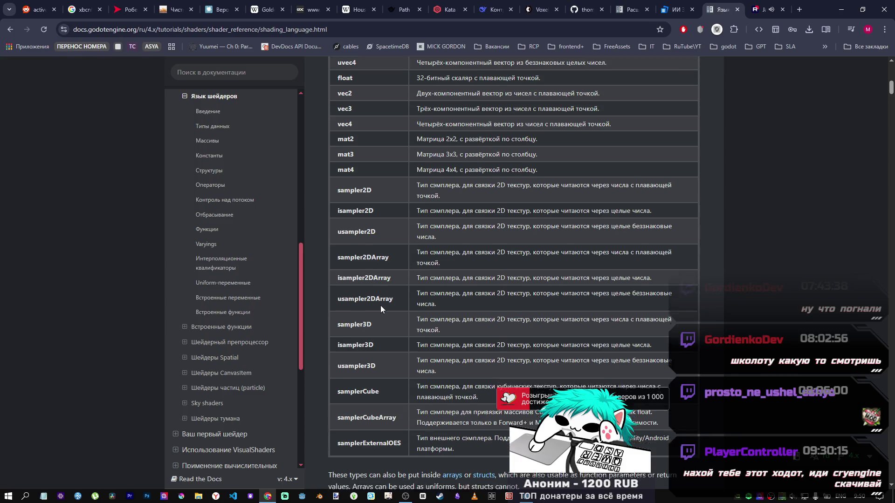
scroll(380, 307, "down", 4)
scroll(435, 301, "up", 8)
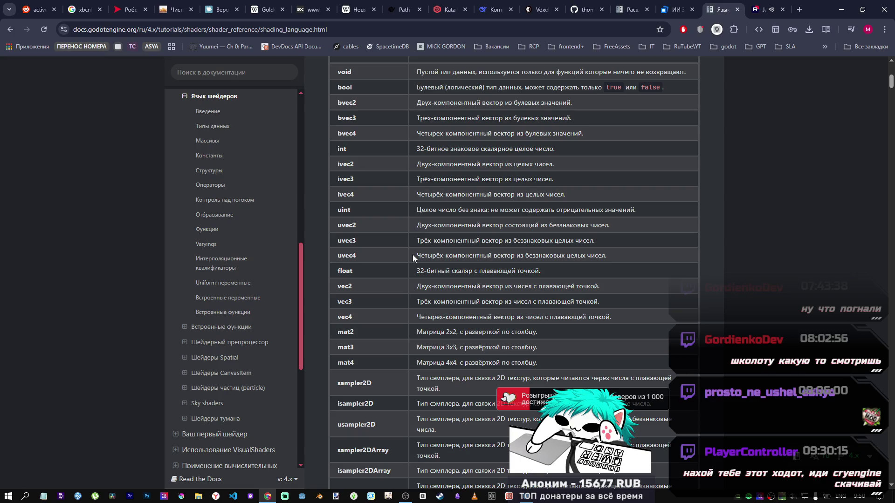
scroll(413, 254, "down", 10)
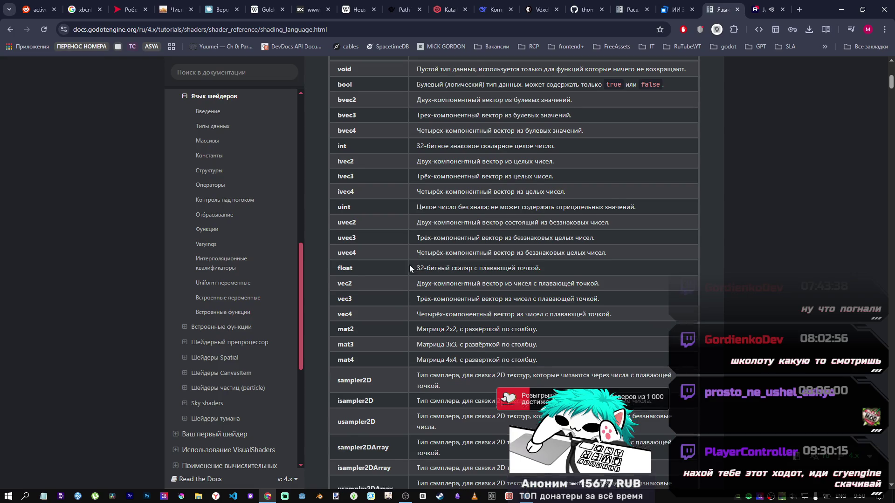
scroll(377, 298, "down", 6)
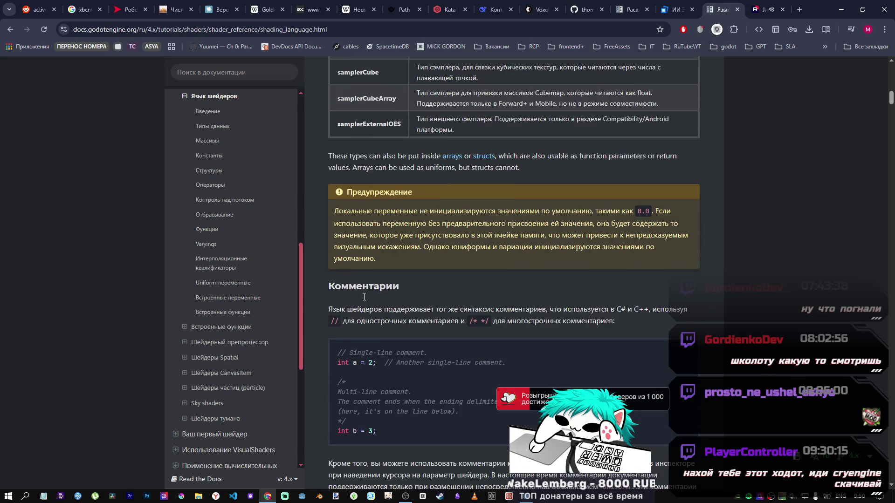
scroll(394, 305, "down", 7)
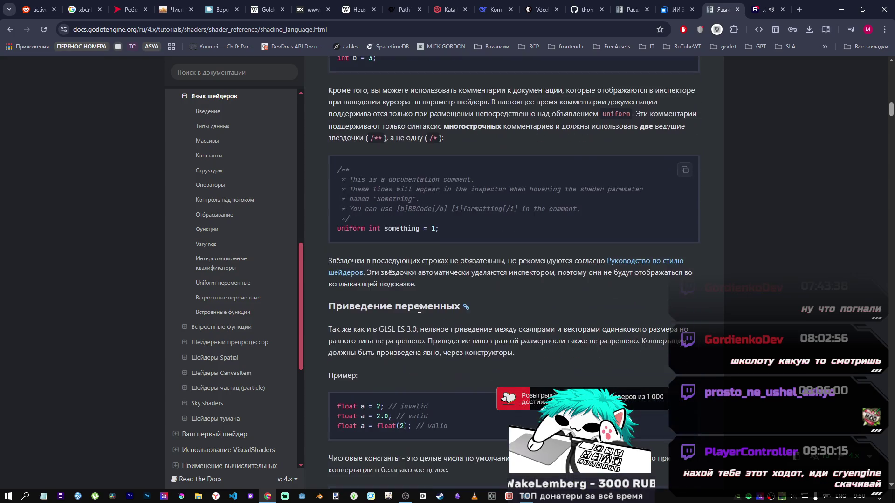
scroll(394, 303, "down", 6)
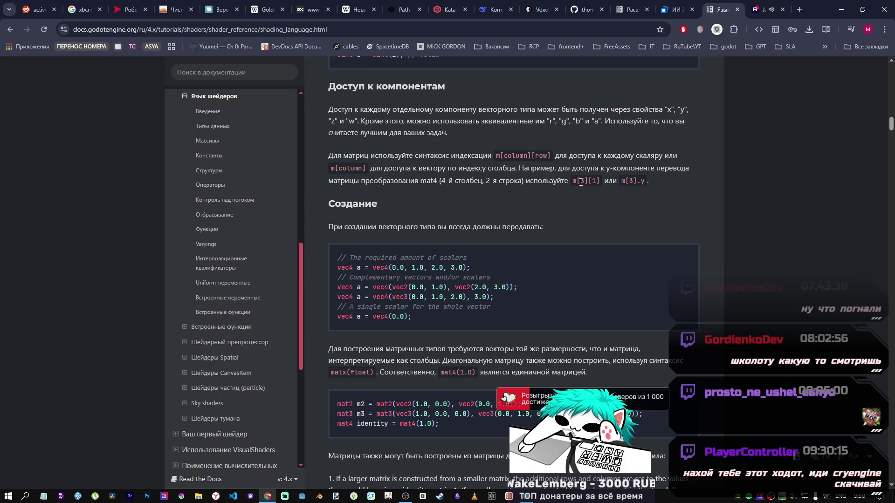
scroll(388, 225, "down", 1)
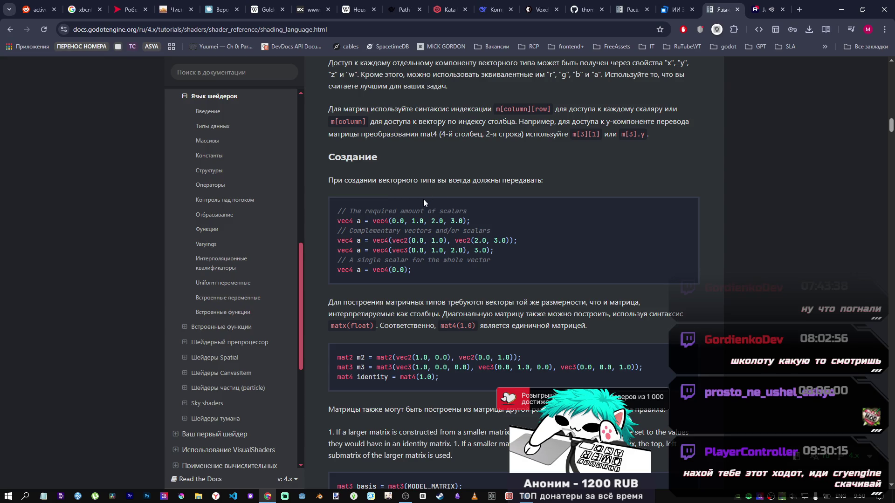
scroll(387, 210, "down", 2)
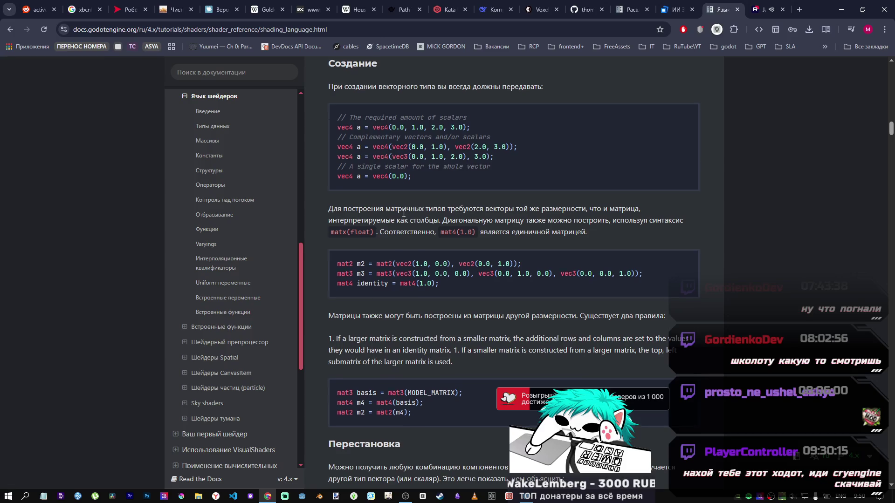
scroll(399, 214, "down", 1)
scroll(394, 210, "down", 2)
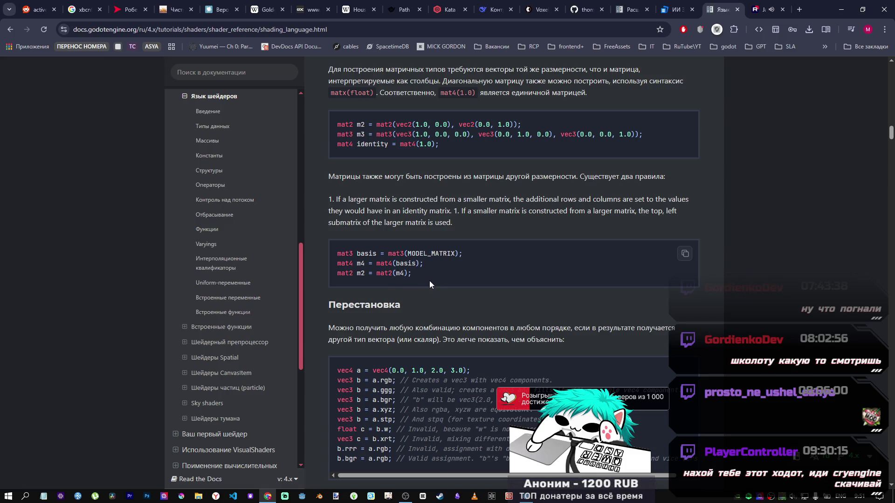
scroll(426, 276, "down", 3)
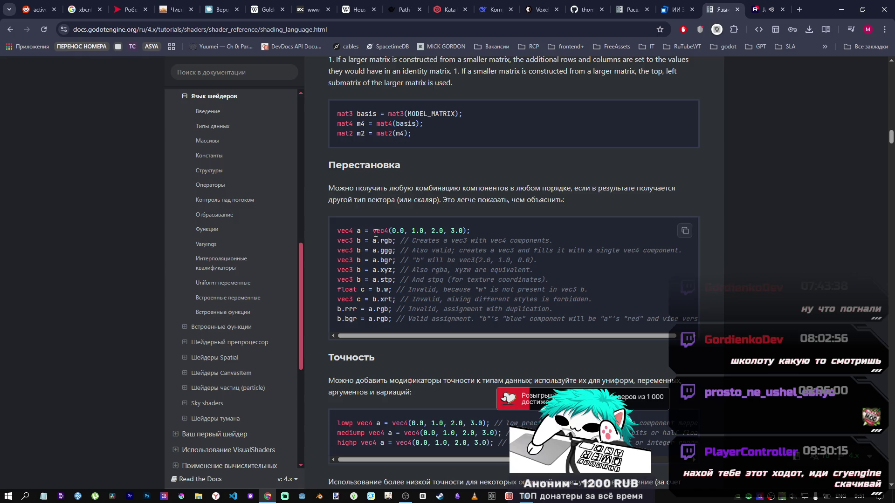
scroll(374, 231, "down", 4)
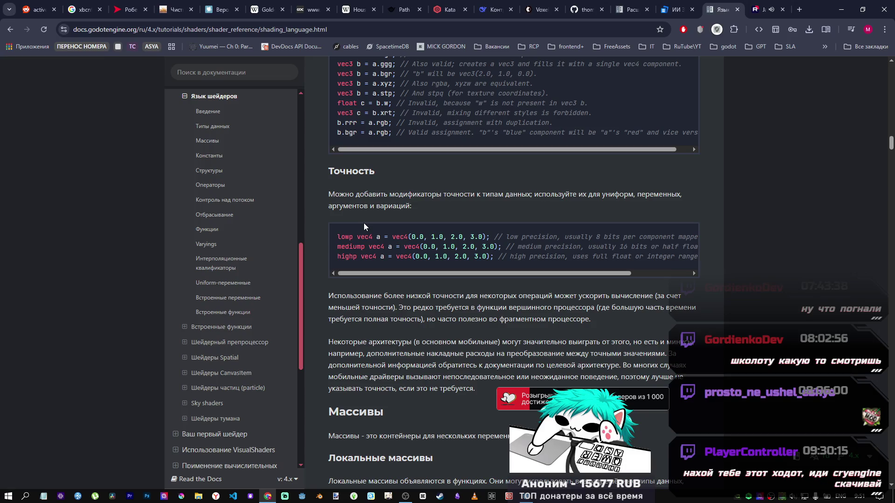
scroll(363, 223, "down", 7)
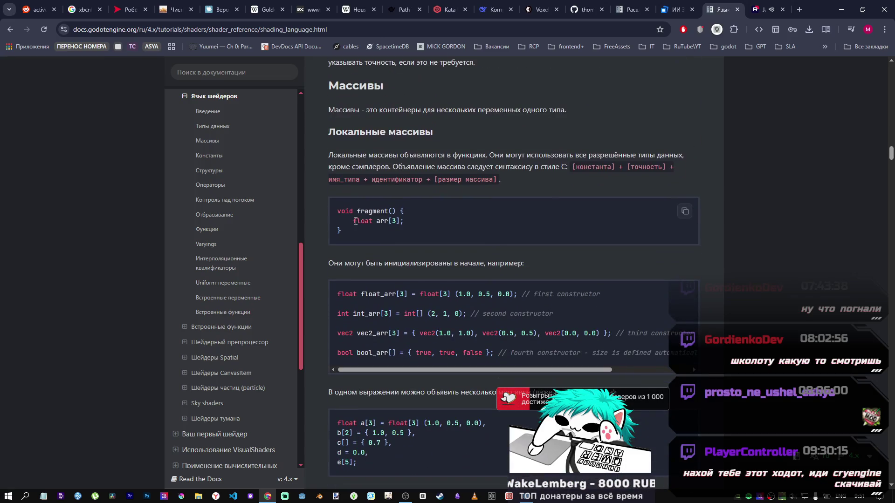
scroll(392, 302, "down", 1)
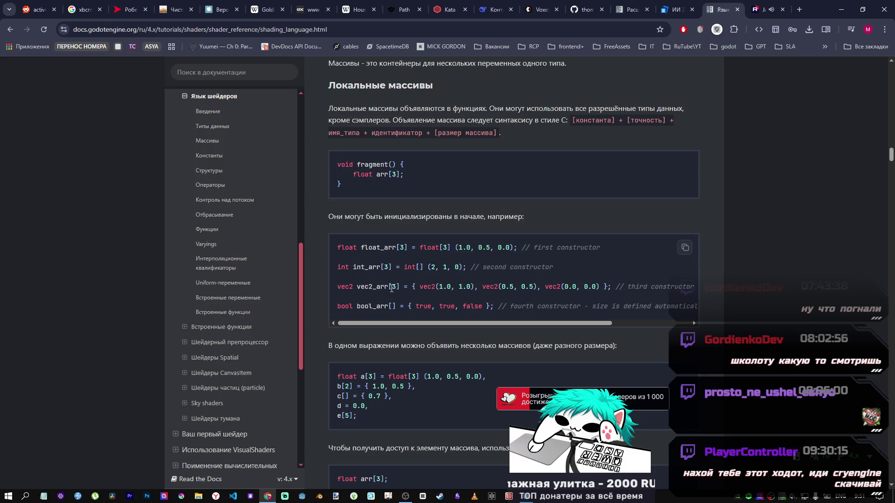
scroll(391, 287, "down", 2)
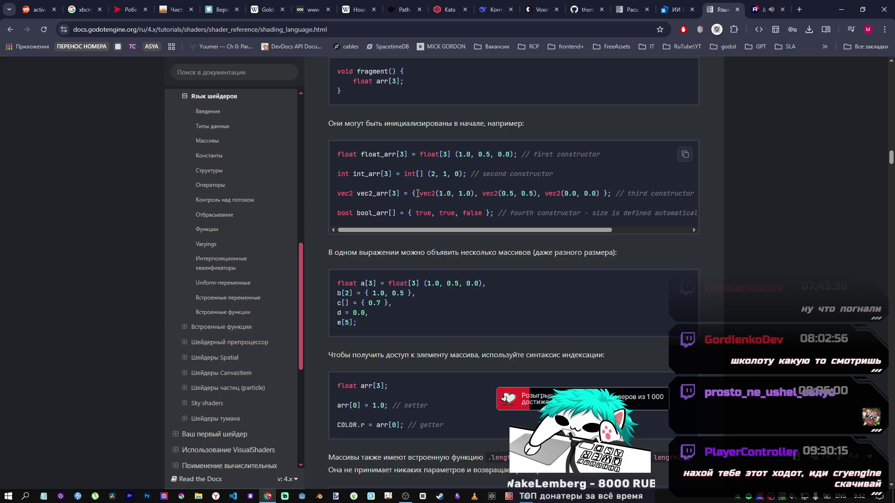
scroll(420, 218, "down", 8)
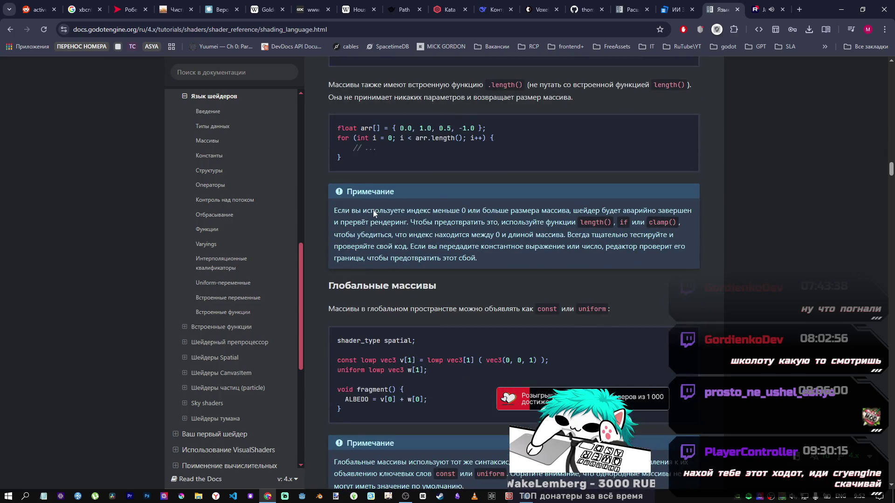
scroll(414, 292, "down", 5)
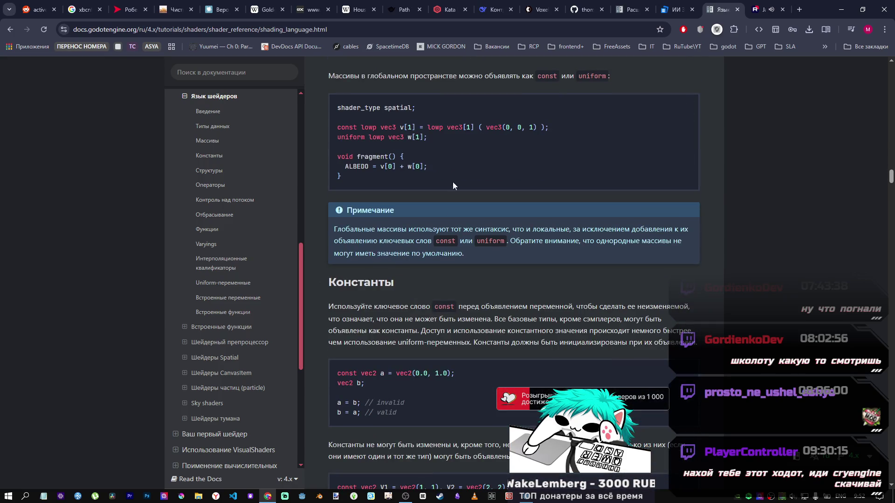
scroll(548, 211, "up", 4)
scroll(499, 191, "up", 2)
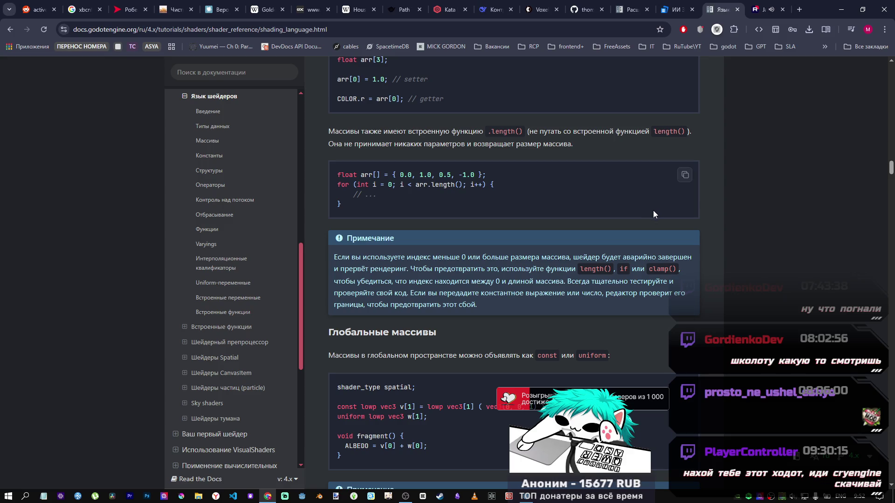
scroll(454, 354, "down", 3)
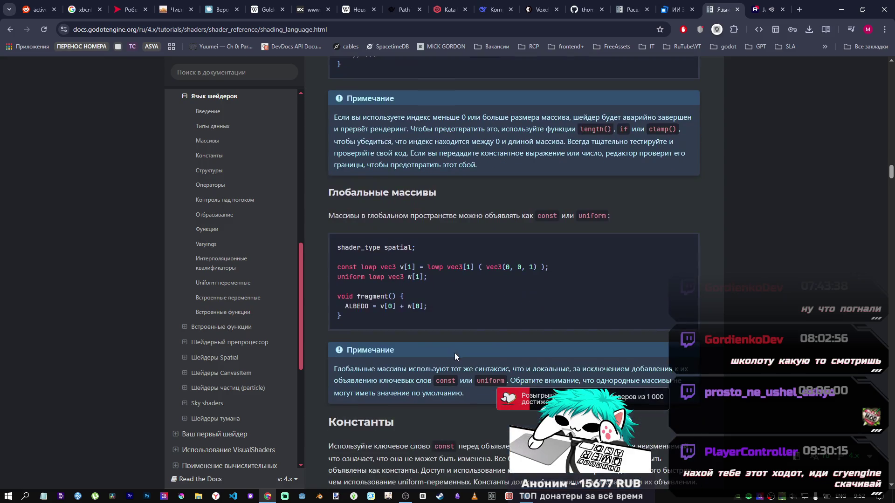
scroll(421, 296, "down", 6)
scroll(420, 301, "down", 8)
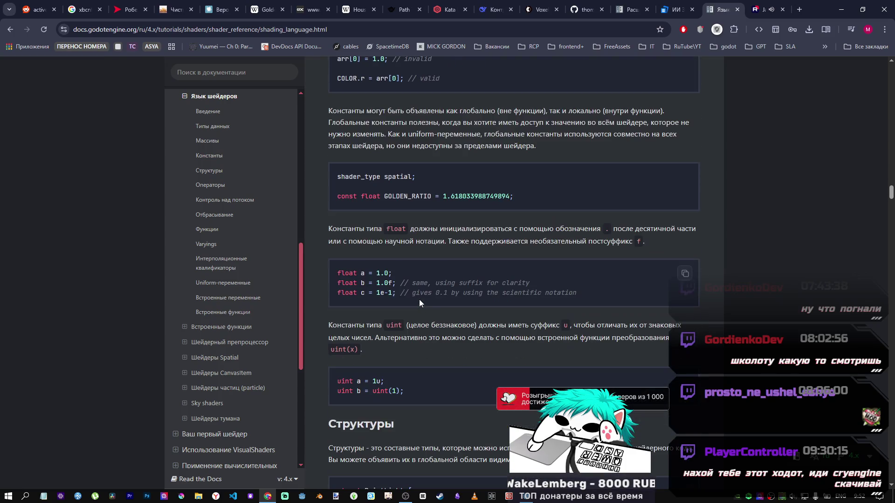
scroll(411, 280, "down", 8)
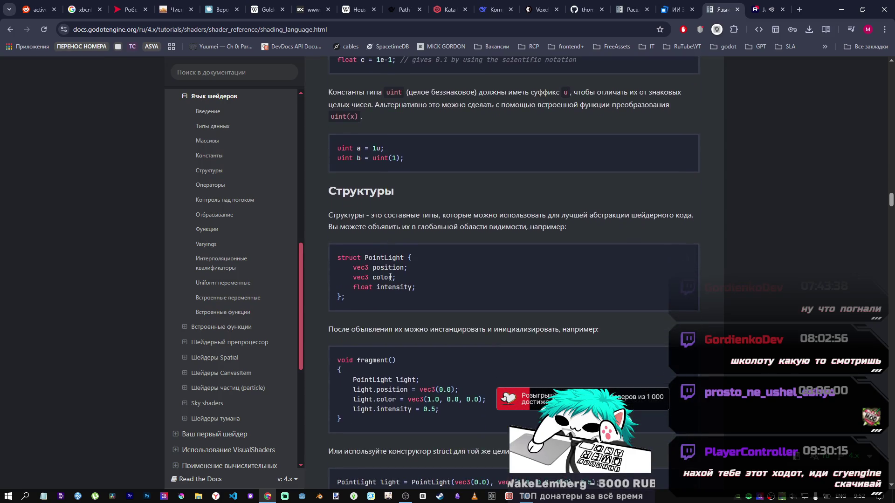
scroll(378, 278, "up", 5)
scroll(377, 279, "up", 3)
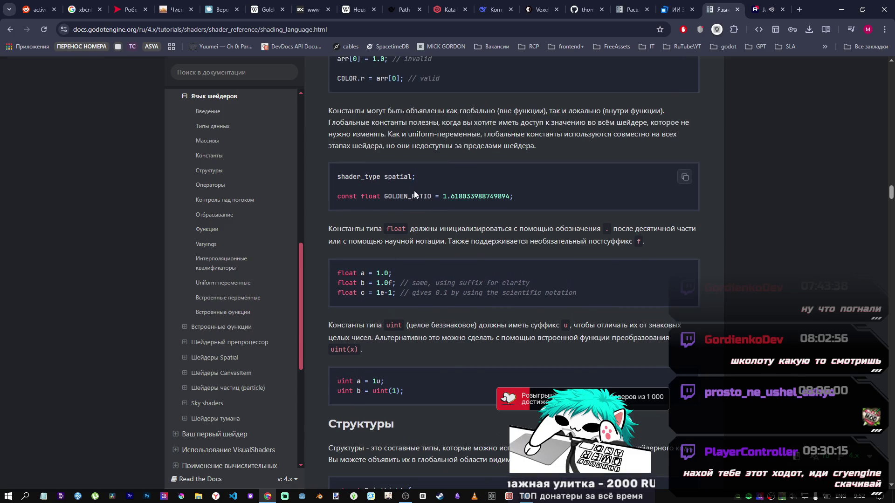
scroll(413, 196, "down", 4)
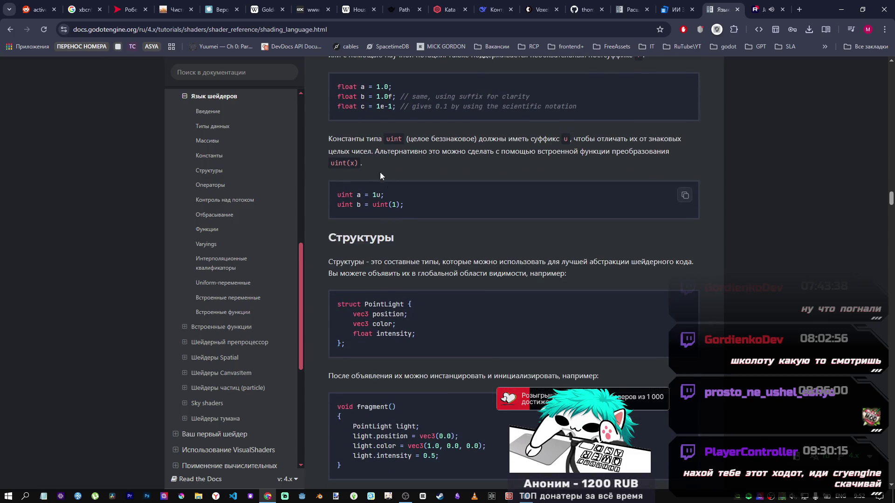
scroll(414, 248, "down", 10)
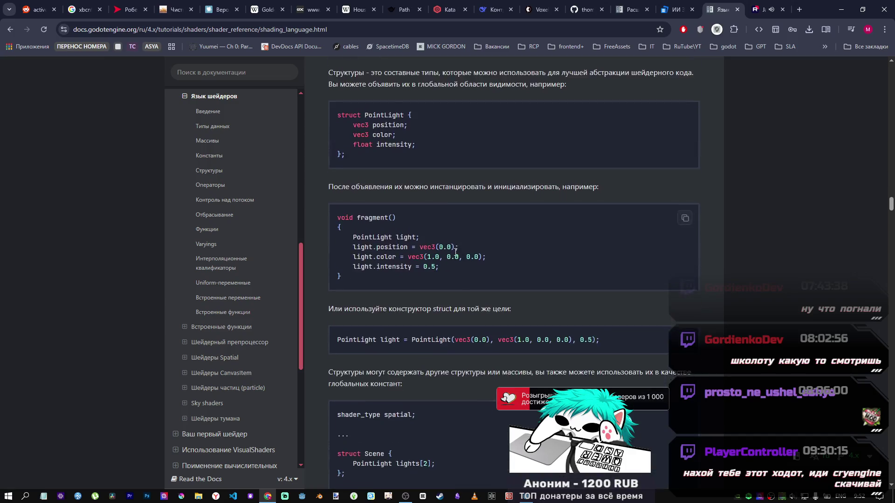
scroll(414, 248, "up", 4)
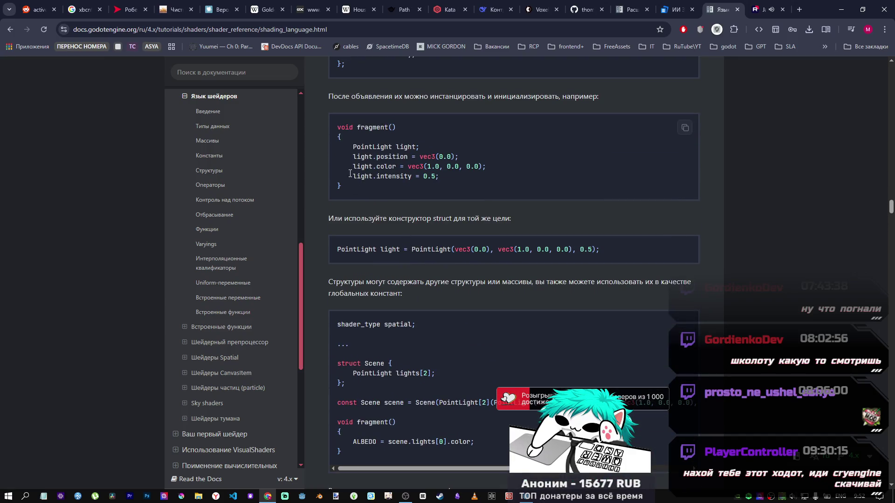
scroll(464, 214, "up", 3)
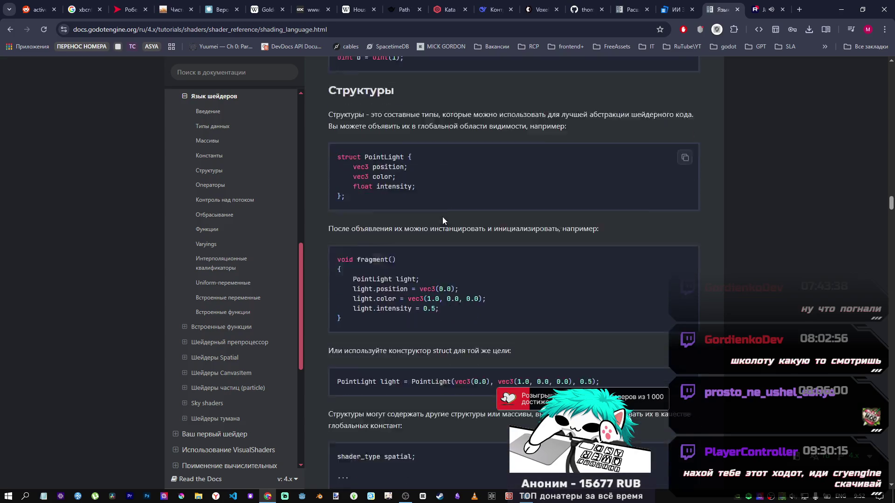
scroll(443, 216, "down", 5)
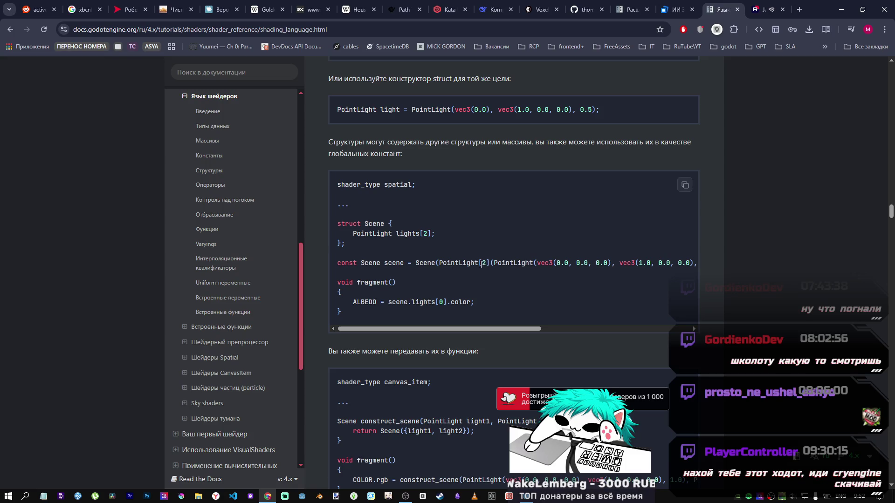
scroll(480, 266, "down", 3)
scroll(471, 265, "down", 2)
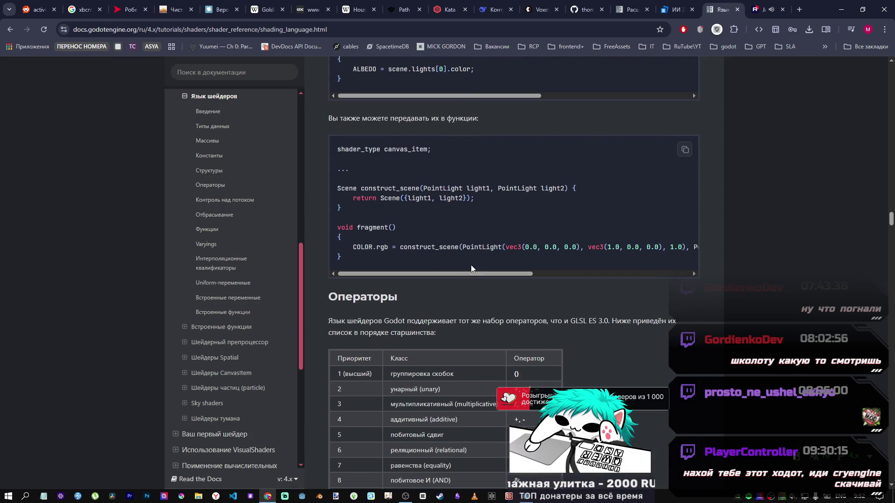
Read down the Shading language page past global uniforms and uniform setting to Built-in variables and functions.
scroll(470, 264, "down", 7)
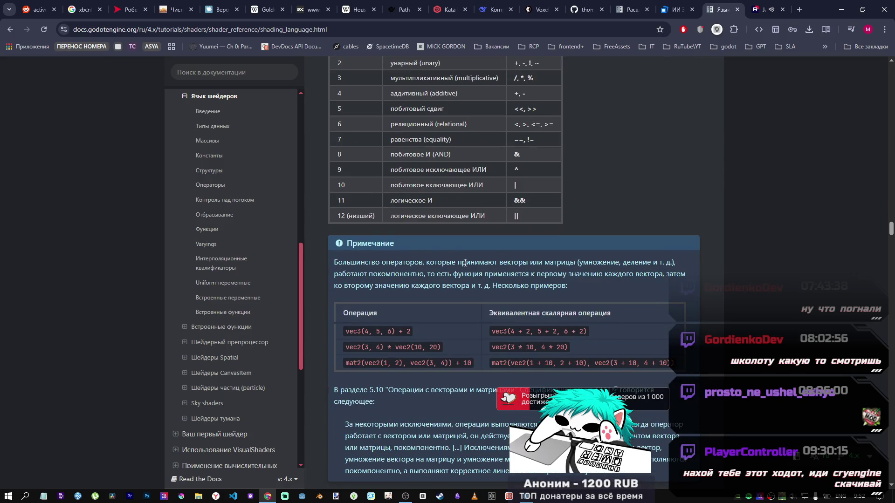
scroll(464, 262, "down", 12)
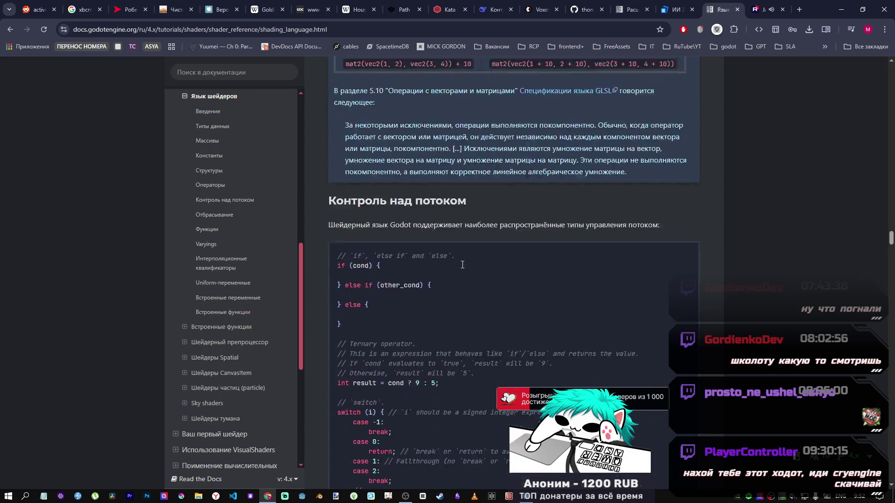
scroll(460, 266, "down", 10)
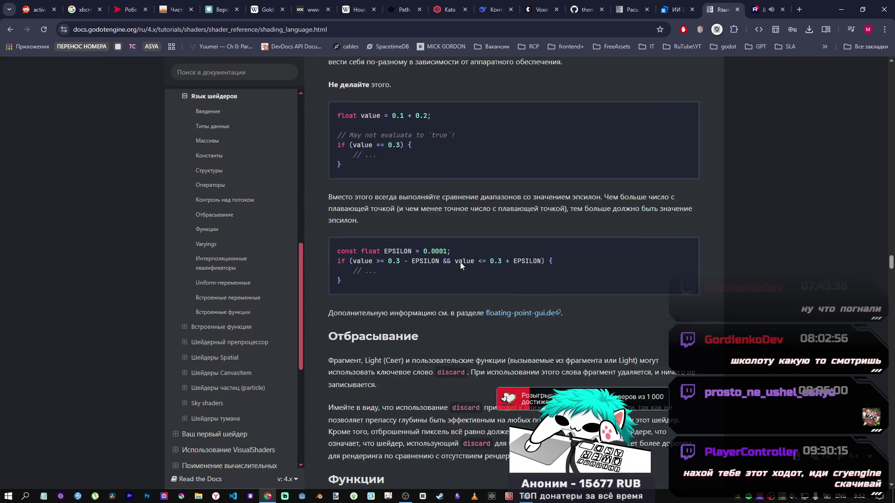
scroll(460, 264, "down", 5)
scroll(459, 264, "down", 5)
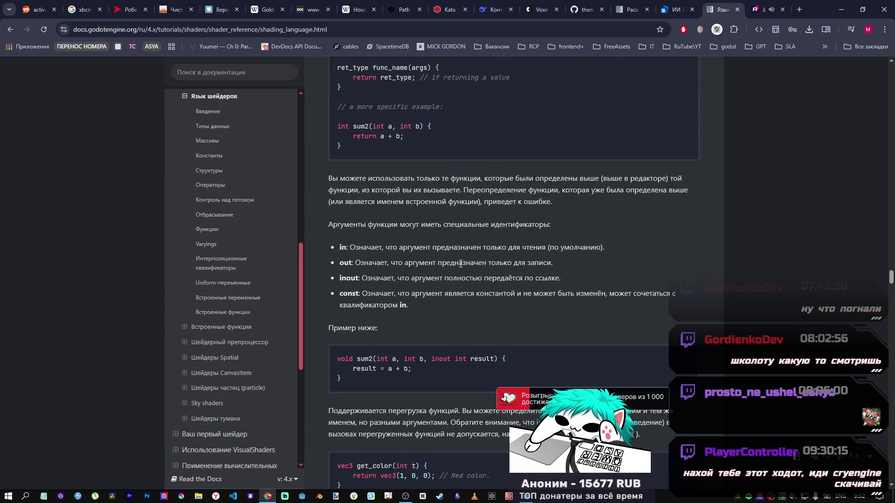
scroll(336, 262, "down", 6)
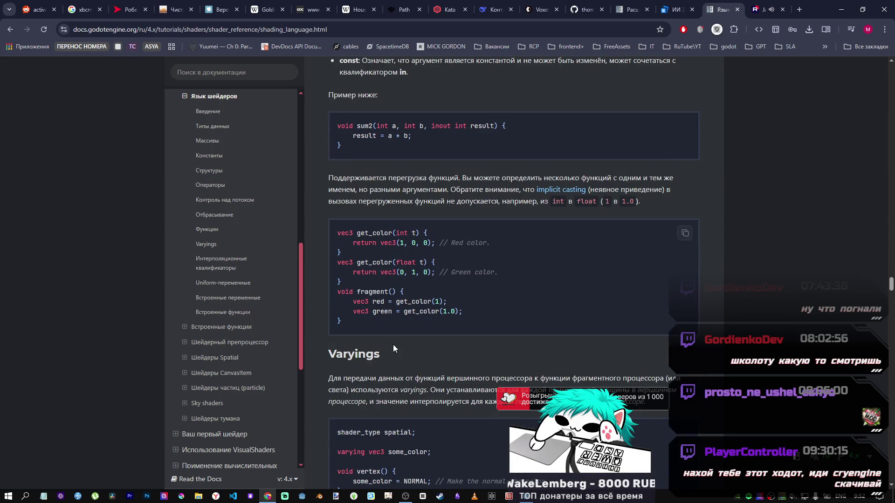
scroll(393, 345, "down", 4)
mouse_move(891, 290)
left_mouse_down()
mouse_move(891, 368)
mouse_move(890, 326)
mouse_move(890, 335)
left_mouse_up()
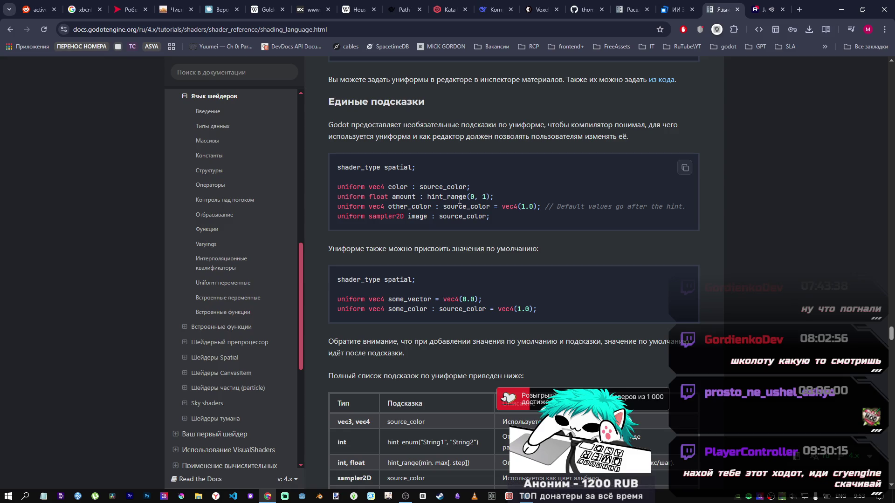
scroll(458, 200, "down", 5)
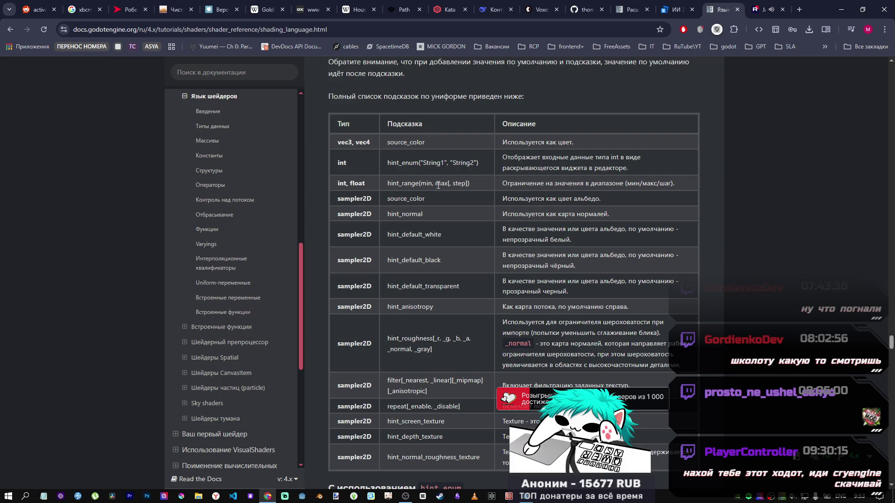
scroll(429, 195, "down", 6)
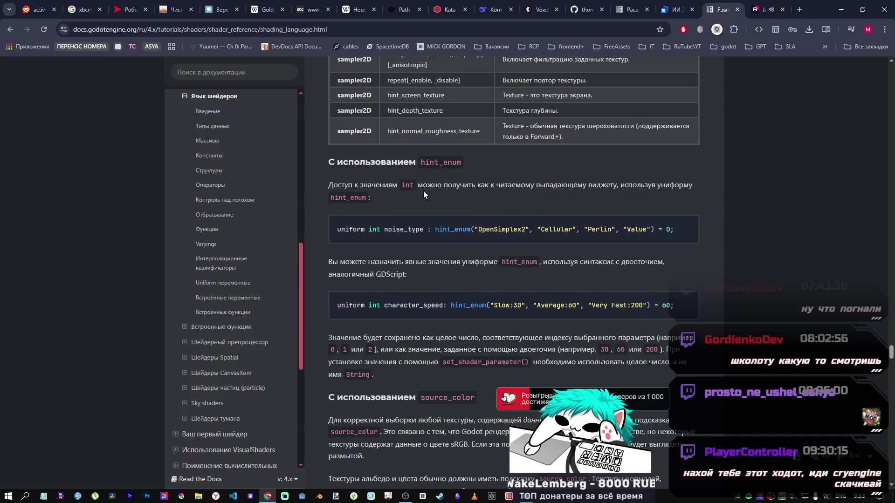
scroll(423, 191, "down", 5)
scroll(421, 193, "down", 4)
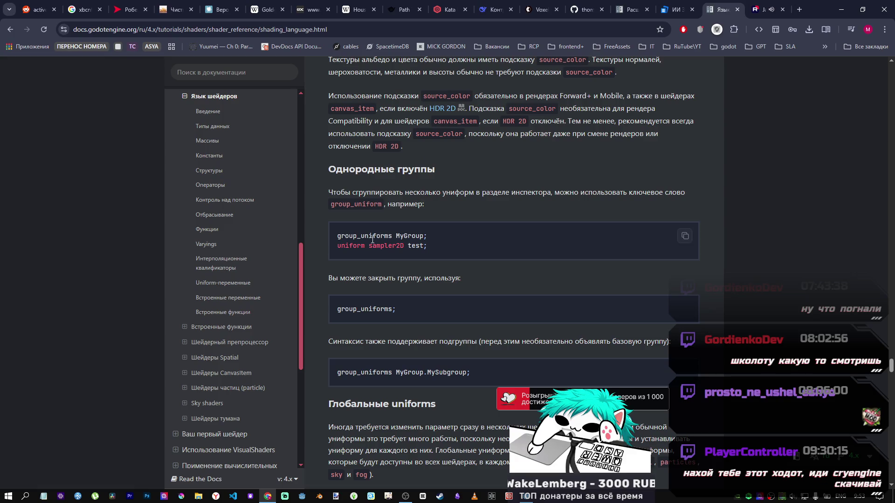
scroll(393, 260, "down", 2)
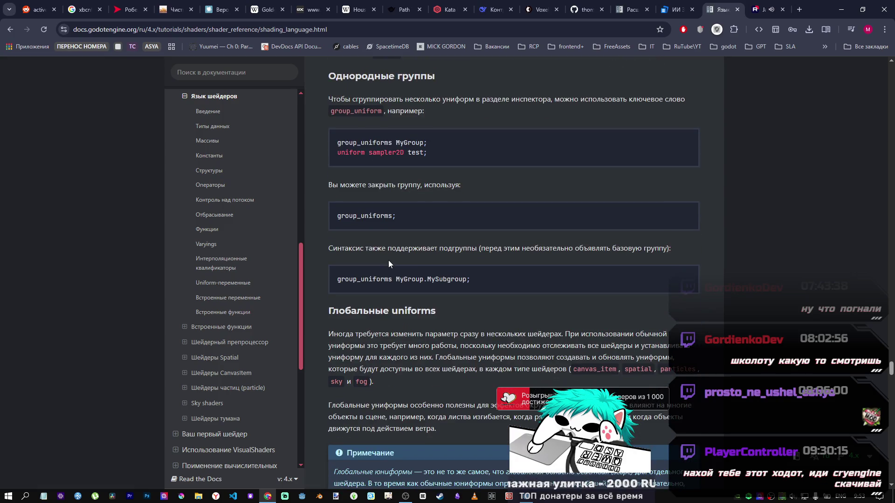
scroll(388, 260, "down", 4)
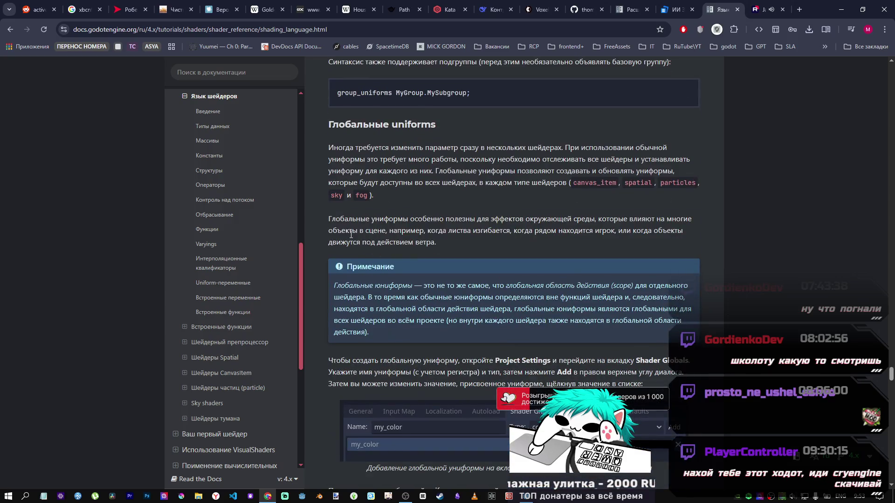
scroll(351, 233, "down", 2)
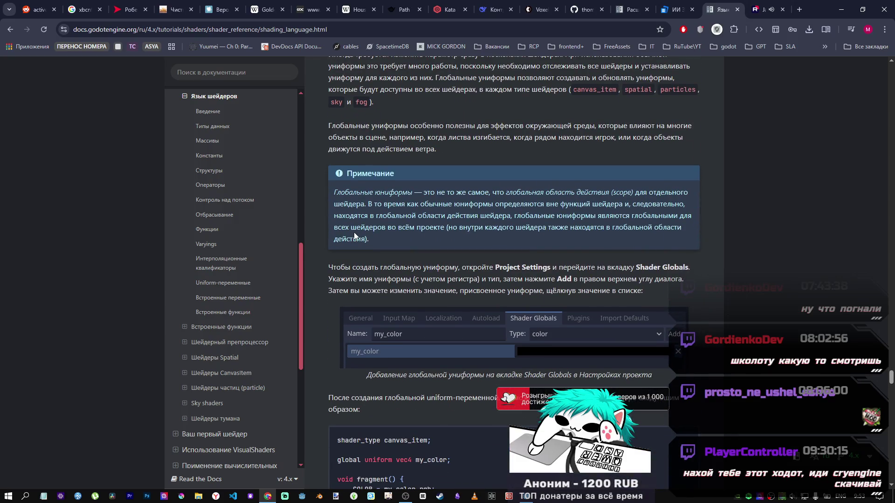
scroll(355, 231, "up", 1)
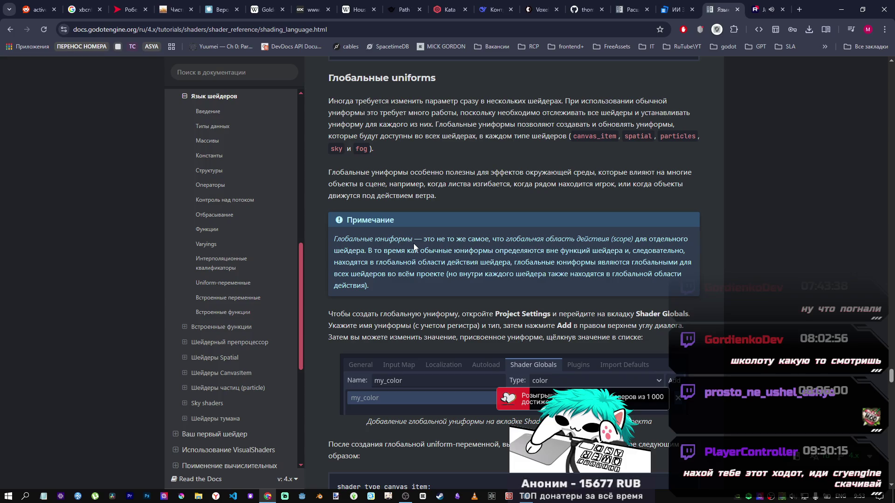
scroll(412, 246, "down", 7)
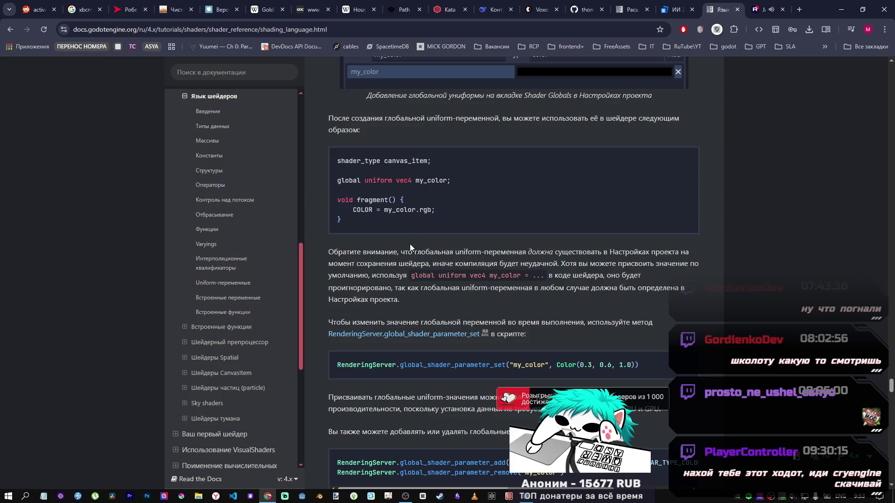
scroll(409, 243, "up", 1)
scroll(409, 243, "down", 3)
scroll(409, 243, "down", 15)
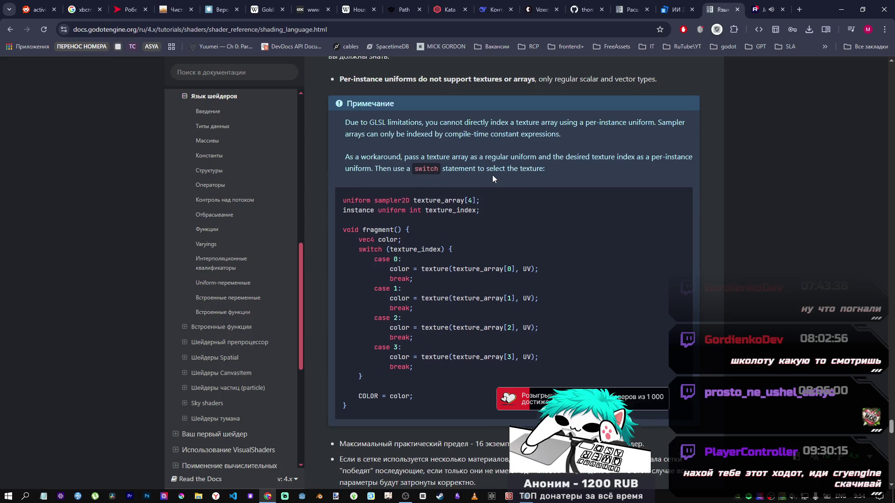
scroll(489, 174, "down", 7)
scroll(409, 181, "down", 14)
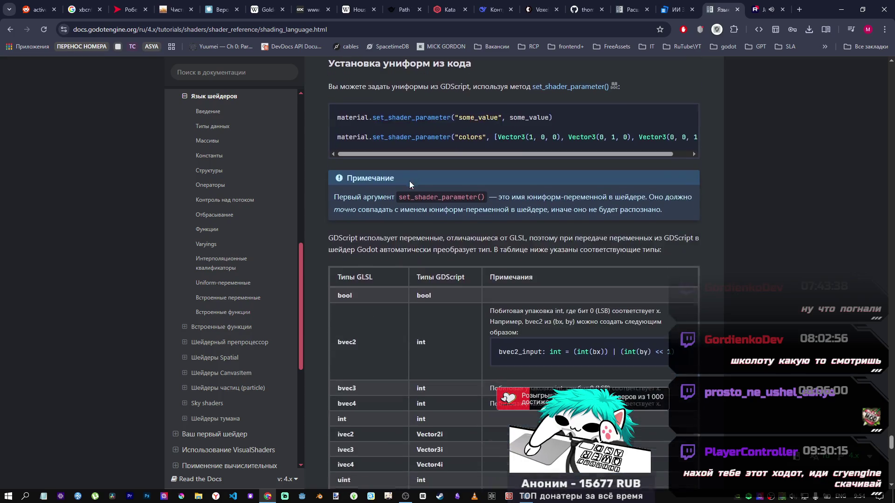
scroll(414, 184, "down", 15)
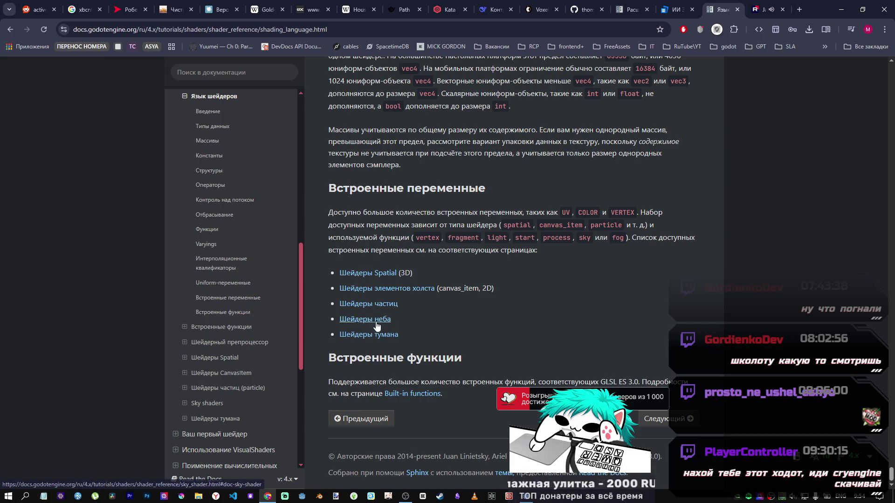
Open 'Шейдеры Spatial', browse its blend, depth and cull render modes, then return to the Godot editor.
left_click(376, 275)
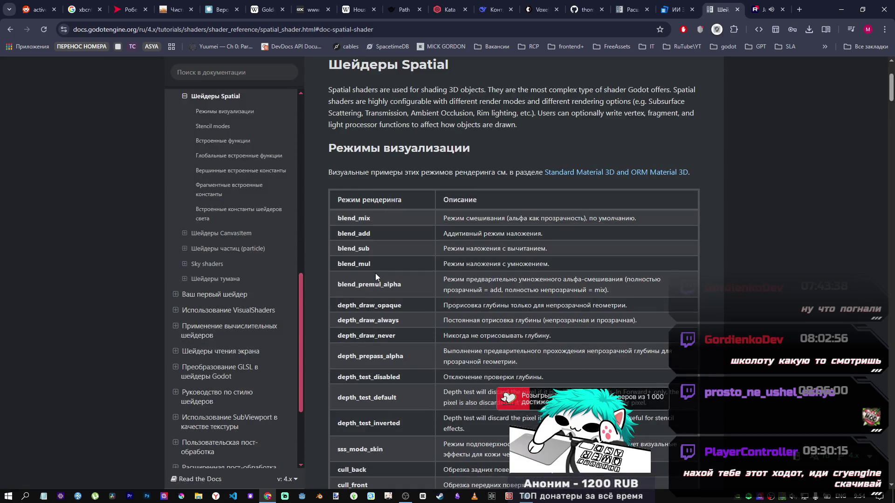
scroll(379, 277, "down", 6)
scroll(382, 277, "down", 9)
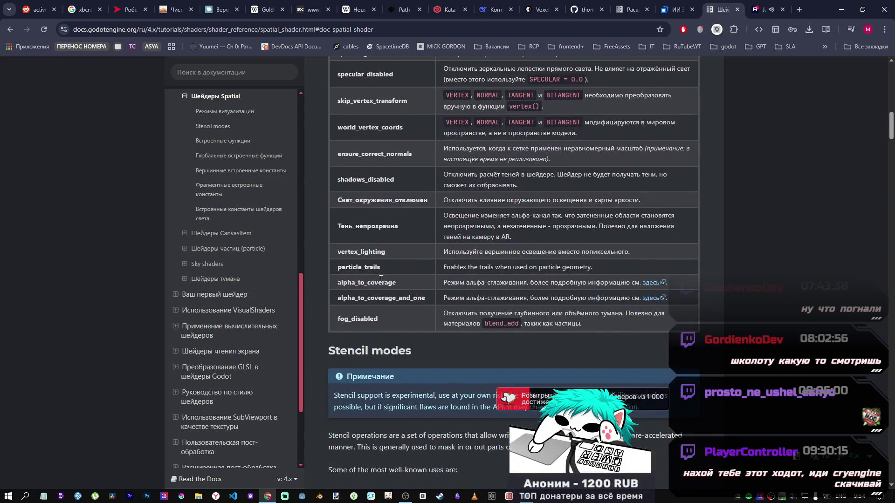
scroll(379, 278, "up", 9)
scroll(379, 279, "up", 2)
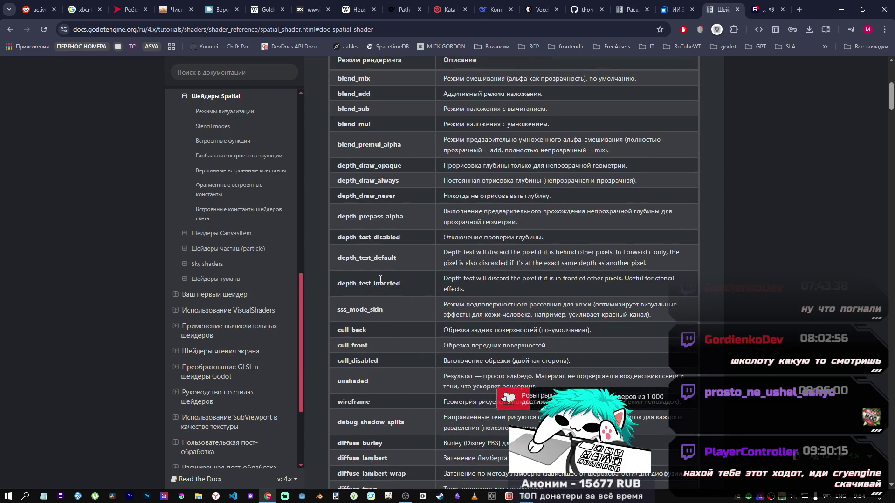
scroll(380, 278, "up", 4)
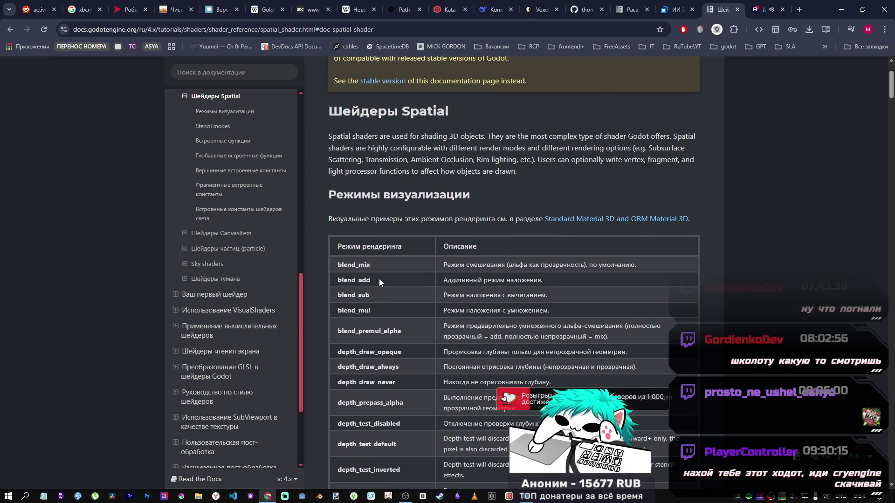
scroll(378, 279, "down", 6)
scroll(379, 279, "up", 4)
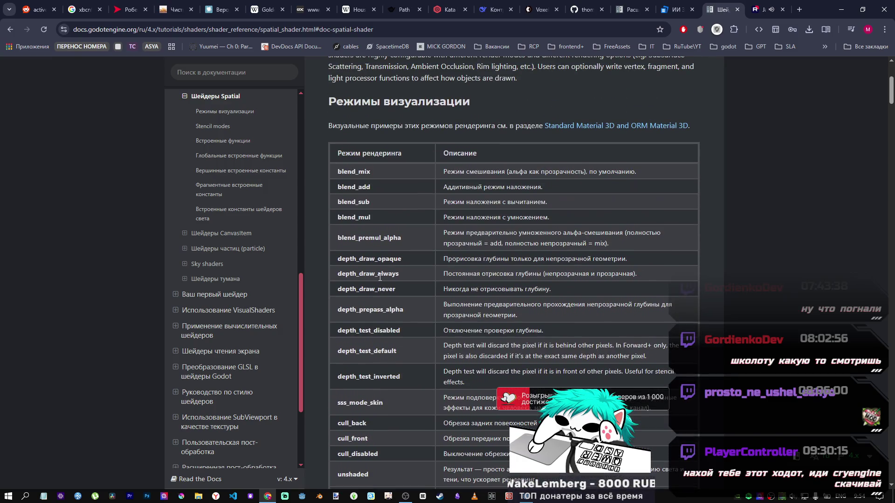
scroll(429, 205, "down", 2)
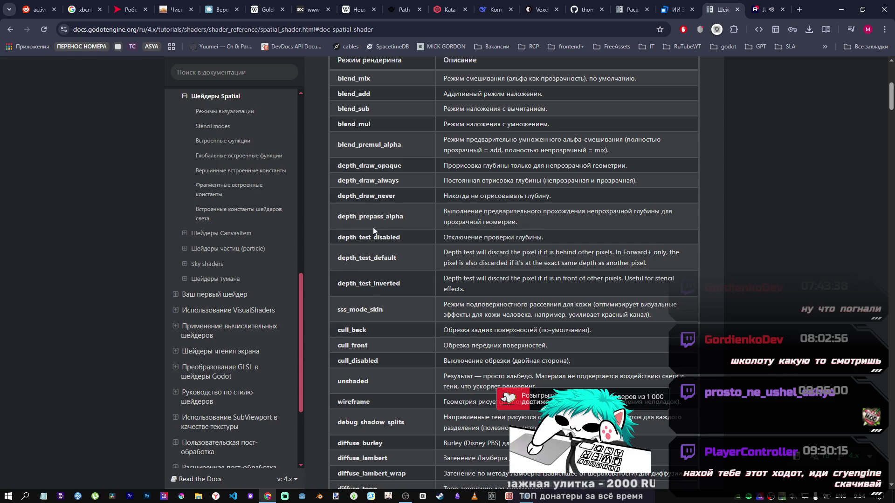
scroll(371, 253, "down", 1)
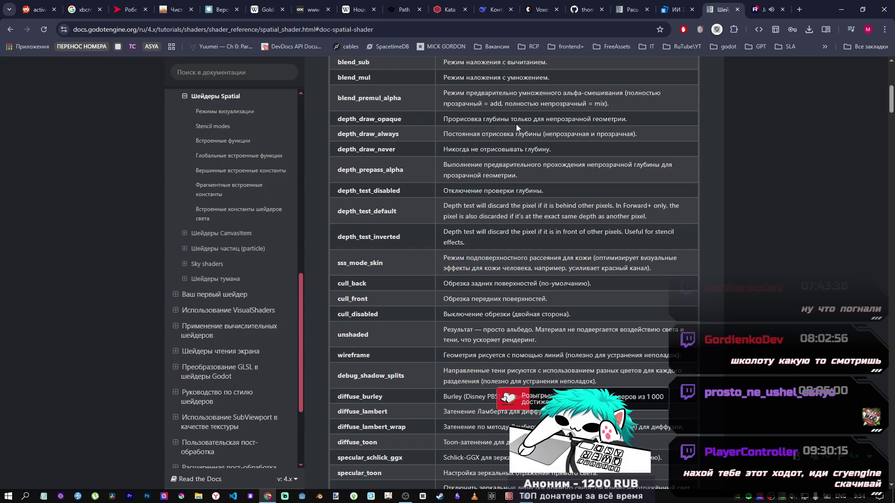
key("alt+Tab")
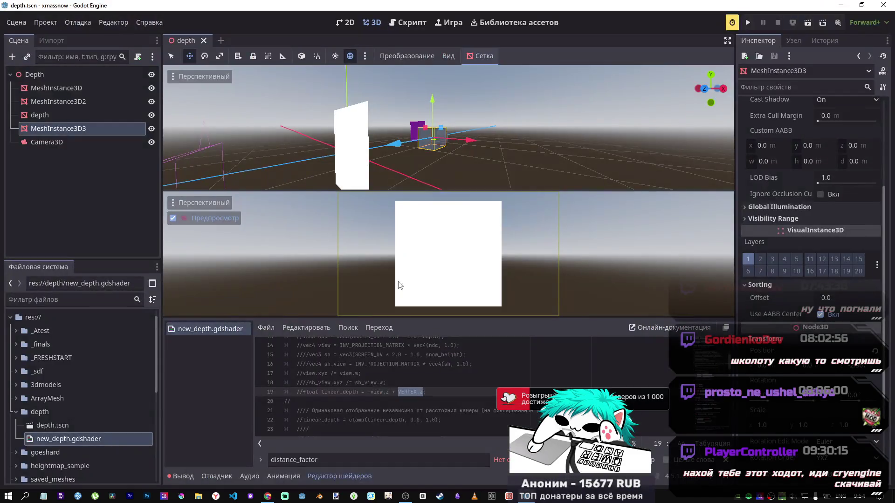
scroll(405, 367, "up", 5)
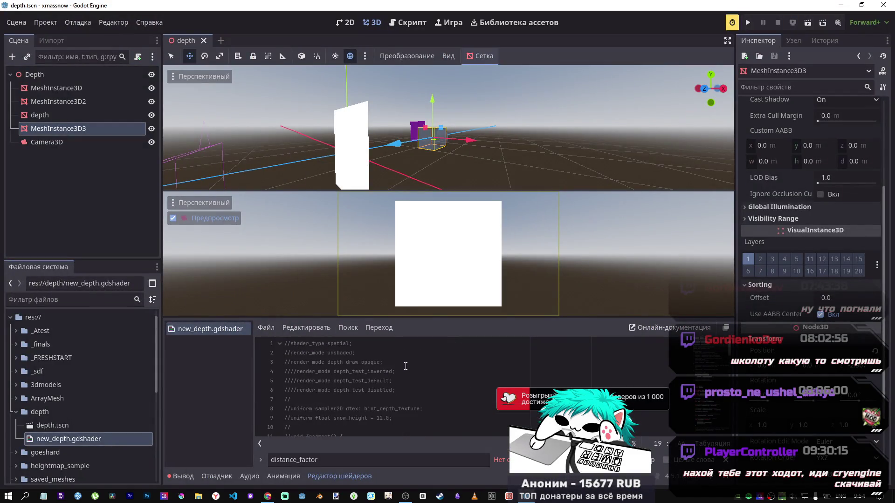
scroll(385, 362, "down", 10)
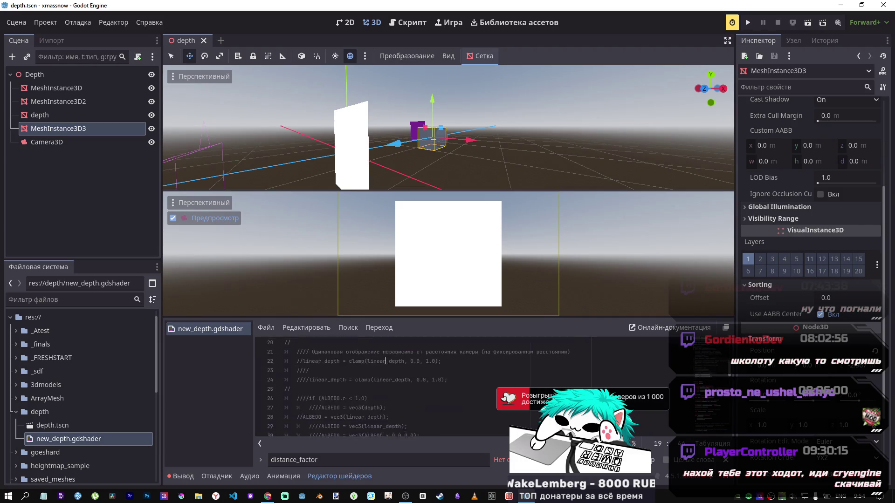
mouse_move(267, 496)
left_click(264, 475)
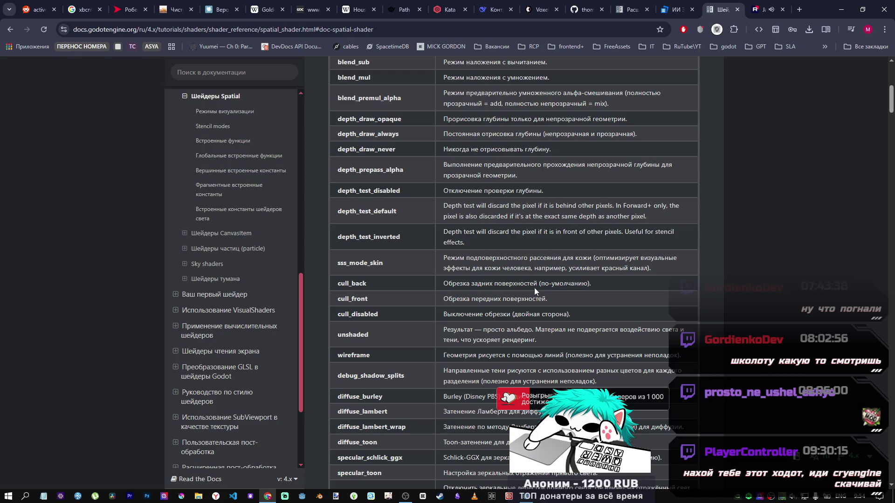
Review the Spatial render modes rows from wireframe down to fog_disabled, stopping before Stencil modes.
scroll(414, 294, "down", 2)
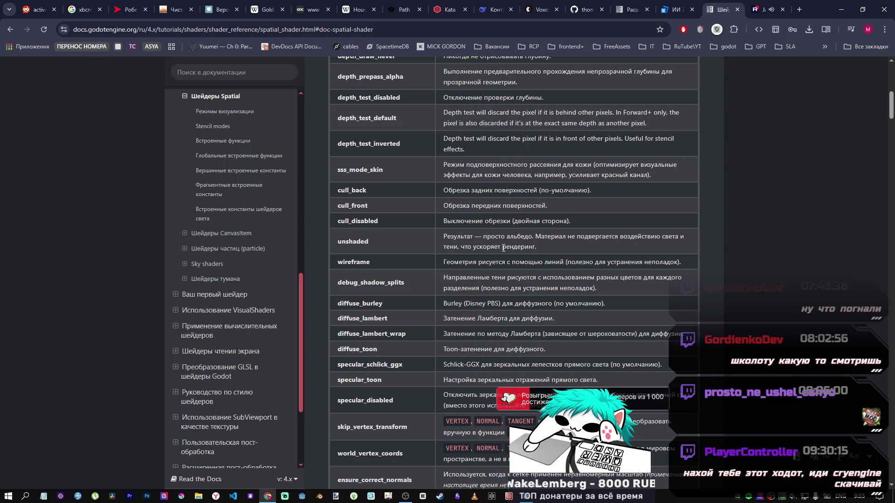
scroll(504, 248, "down", 3)
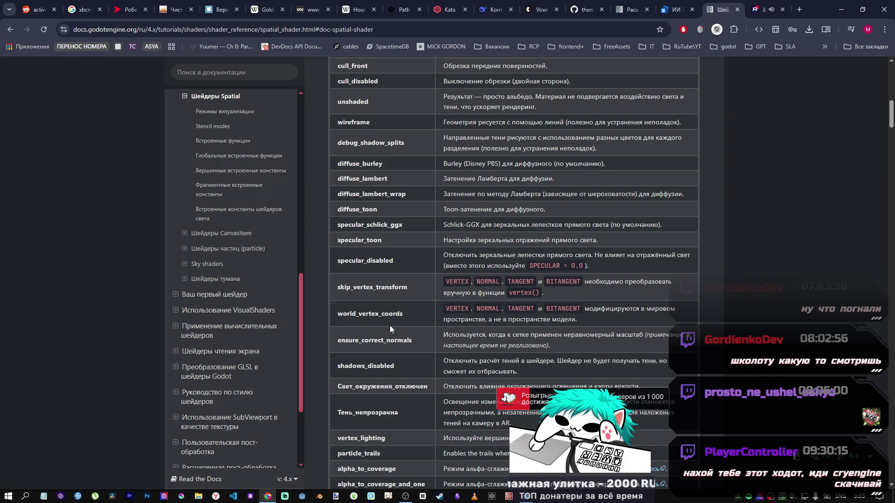
scroll(417, 320, "down", 1)
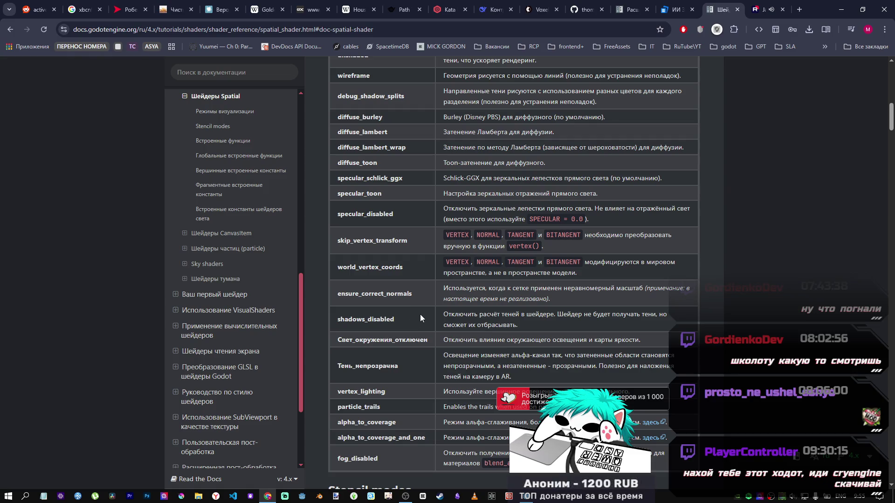
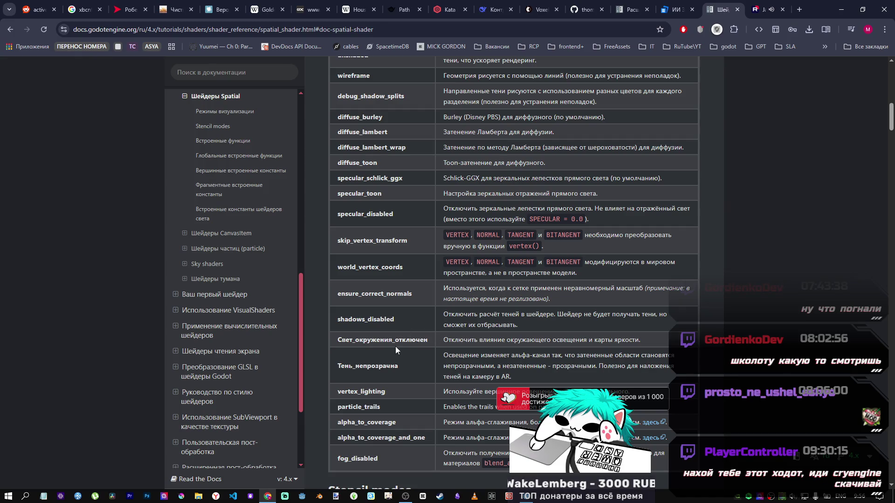
Review the spatial shader render modes table, highlighting the ambient-light-disabled mode name.
left_click_drag(427, 340, 347, 337)
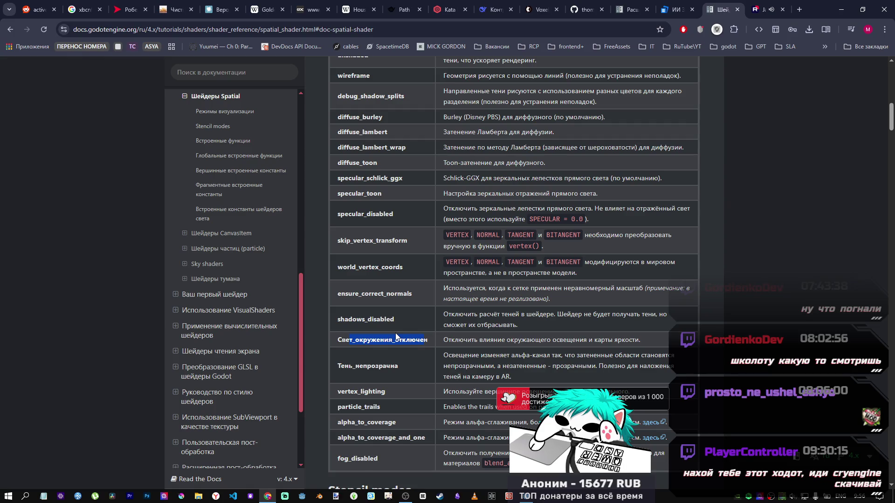
left_click(386, 338)
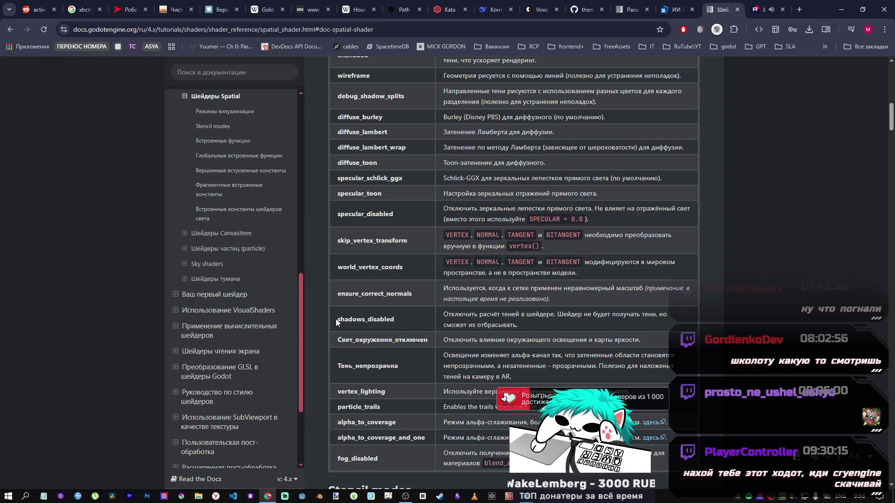
scroll(334, 319, "down", 1)
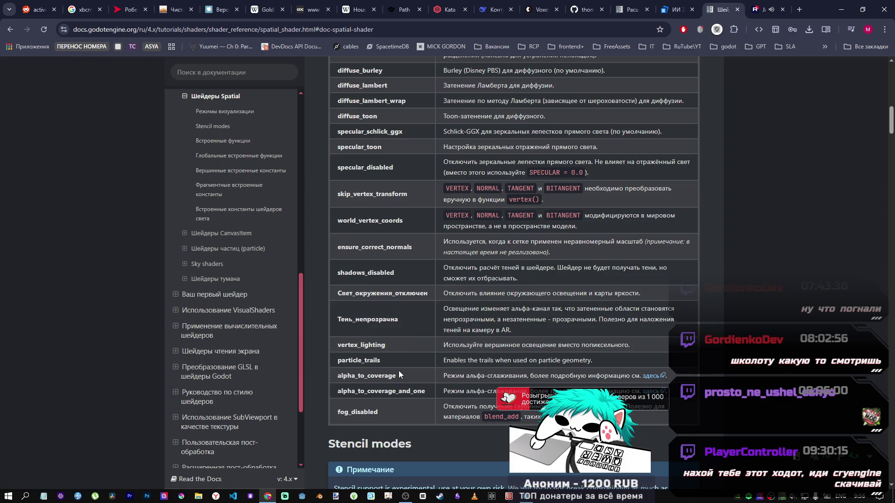
scroll(397, 368, "down", 4)
scroll(397, 359, "up", 2)
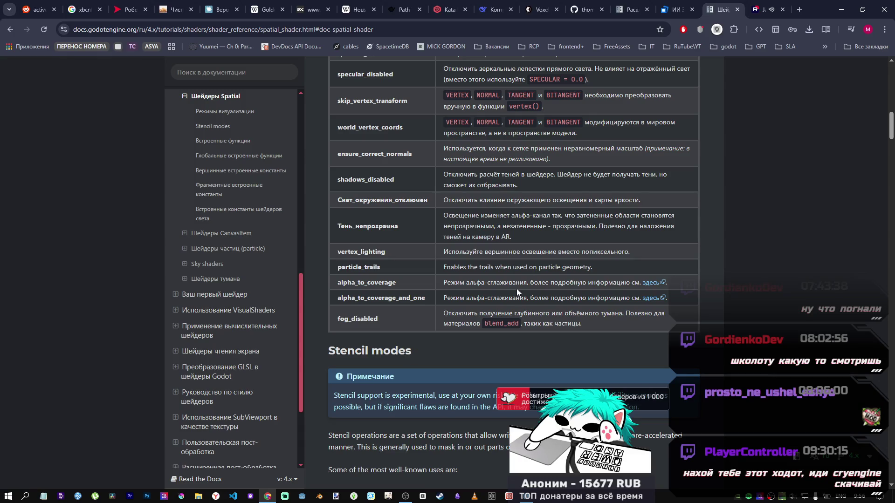
scroll(606, 328, "down", 10)
scroll(608, 326, "down", 2)
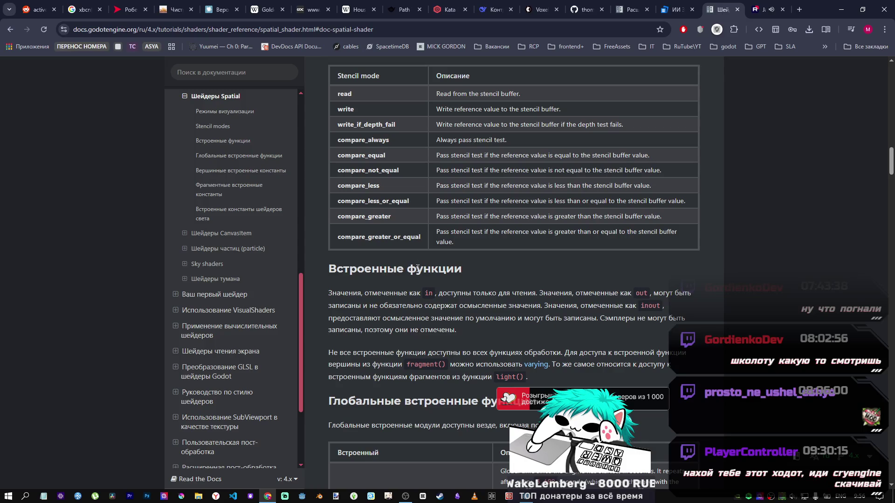
scroll(401, 231, "up", 2)
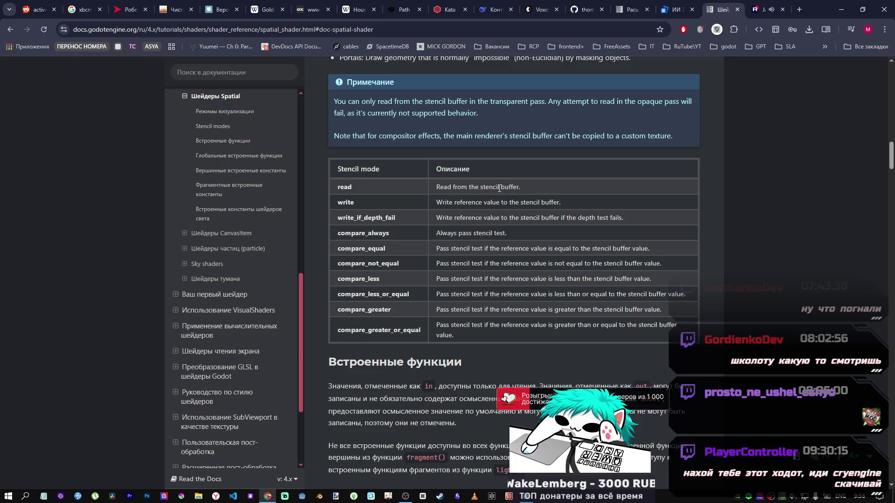
Check the read row of the Stencil modes table, then return to the Godot editor.
left_click_drag(499, 188, 481, 187)
scroll(481, 202, "up", 3)
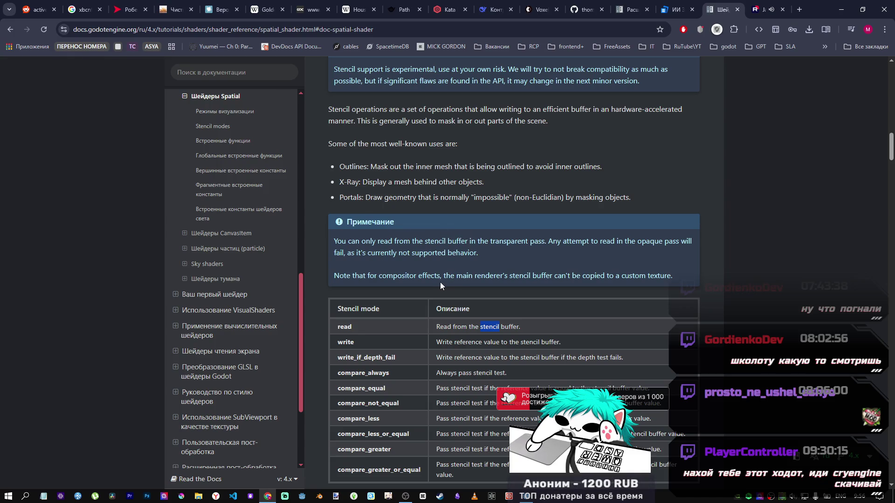
scroll(438, 281, "down", 6)
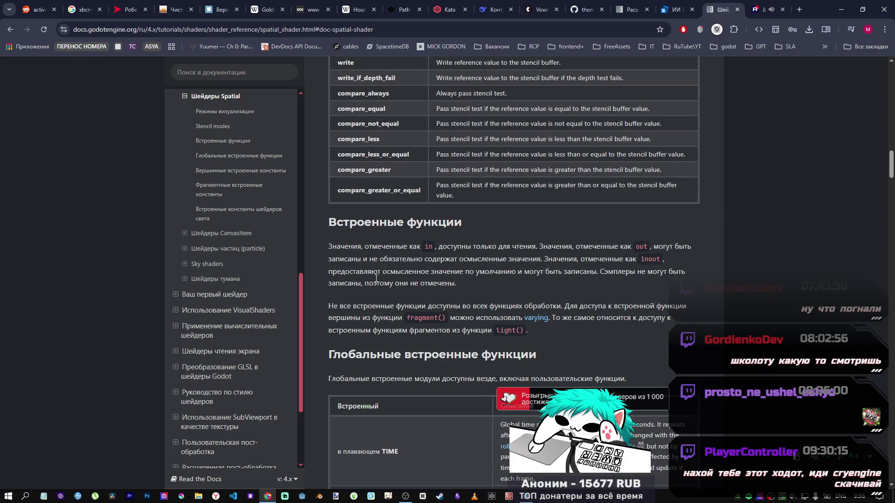
scroll(376, 279, "up", 15)
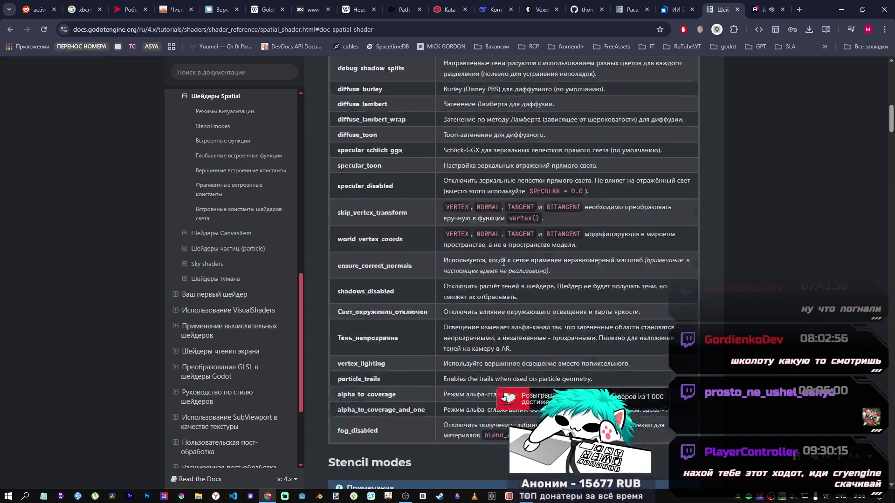
scroll(503, 263, "up", 1)
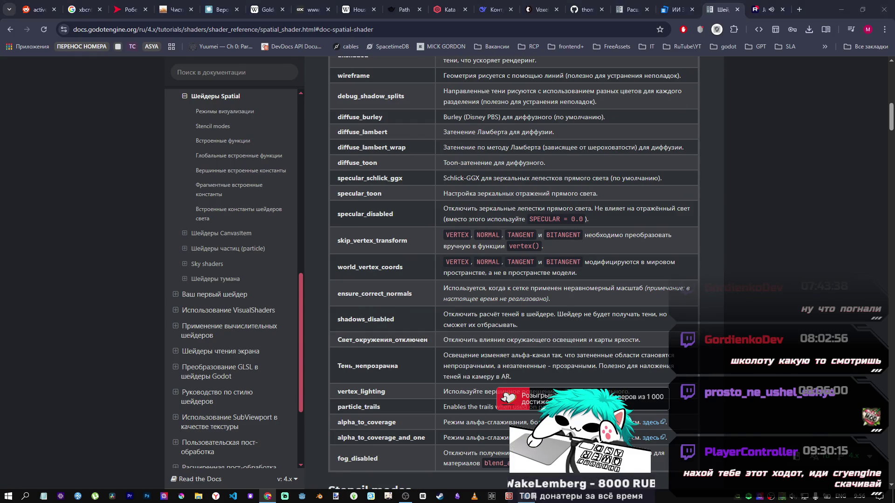
key("alt+Tab")
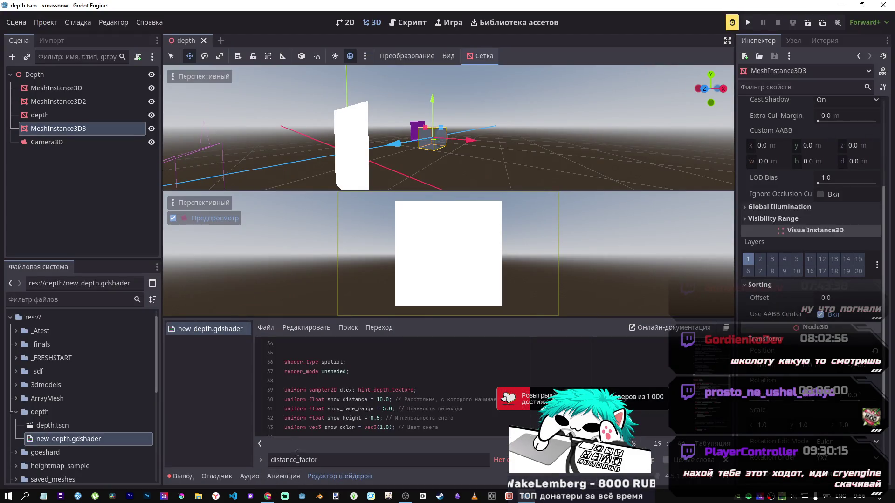
Delete the snow-effect code through the end of new_depth.gdshader, then go back to the browser.
left_click(345, 418)
mouse_move(300, 351)
left_mouse_down()
mouse_move(419, 441)
mouse_move(466, 442)
left_mouse_up()
scroll(469, 417, "up", 3)
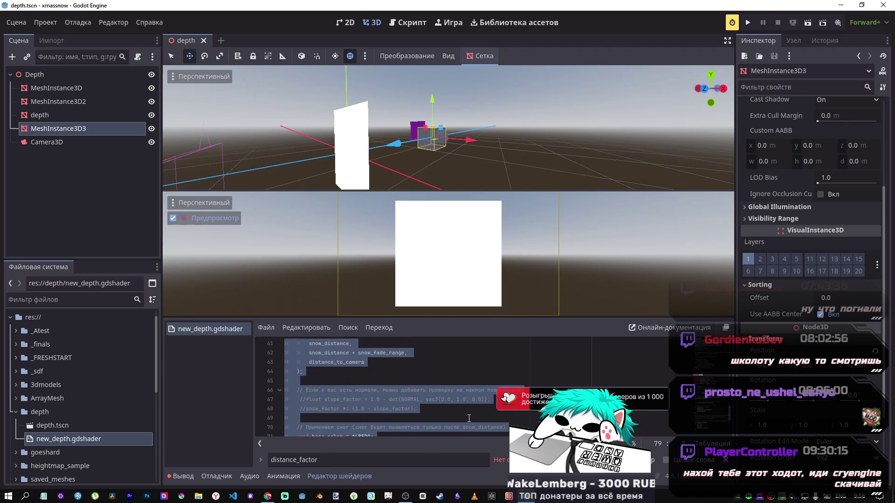
scroll(469, 418, "up", 2)
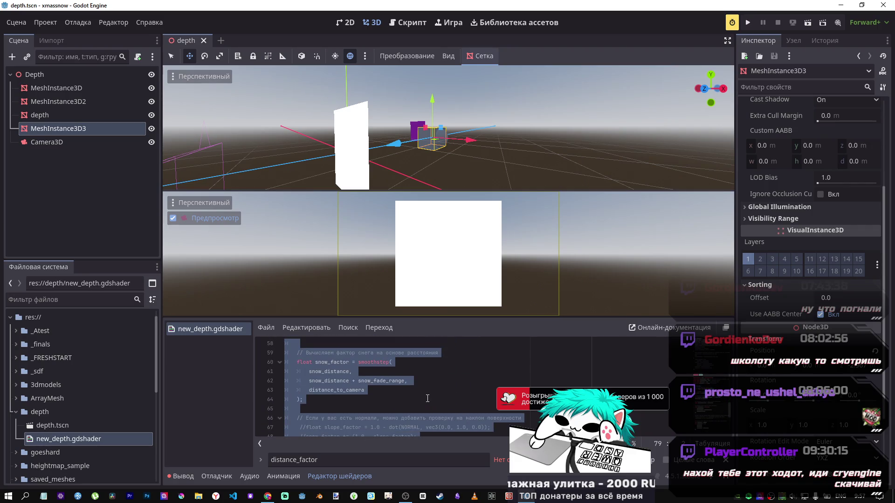
scroll(427, 398, "down", 2)
scroll(427, 399, "down", 2)
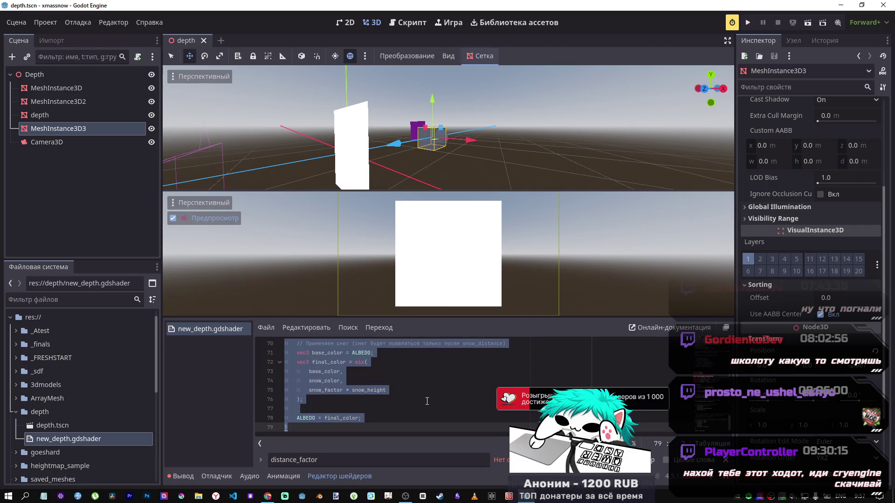
key("Delete")
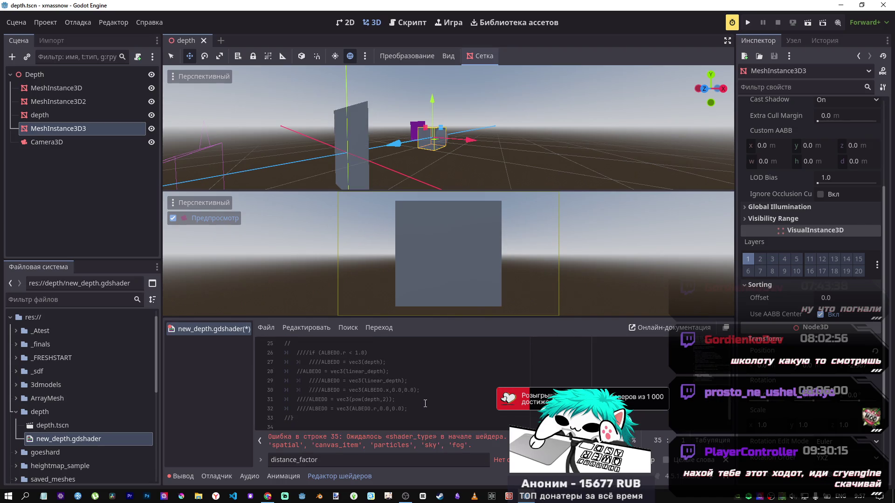
key("alt+Tab")
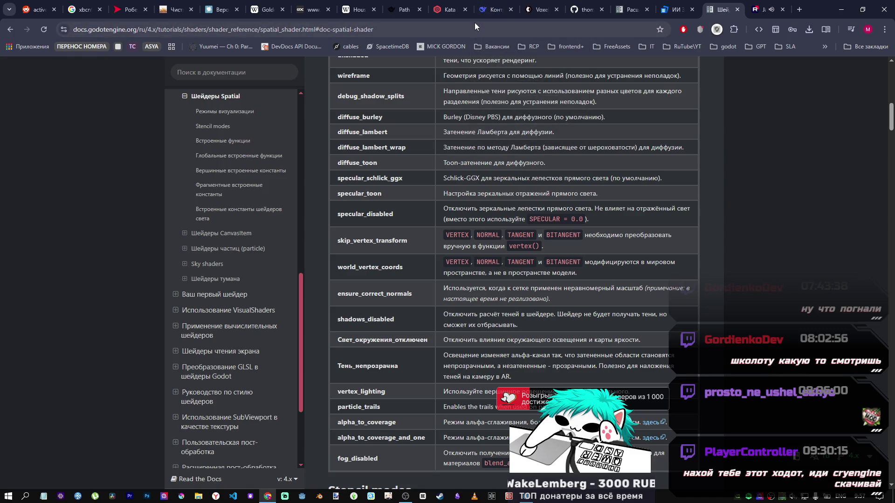
Copy the full snow-distance shader from the DeepSeek chat answer and return to Godot.
left_click(496, 15)
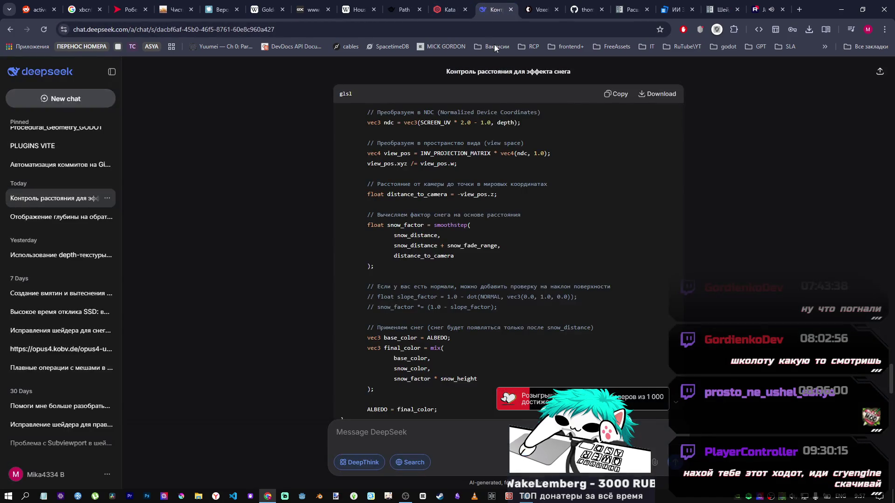
scroll(575, 256, "down", 8)
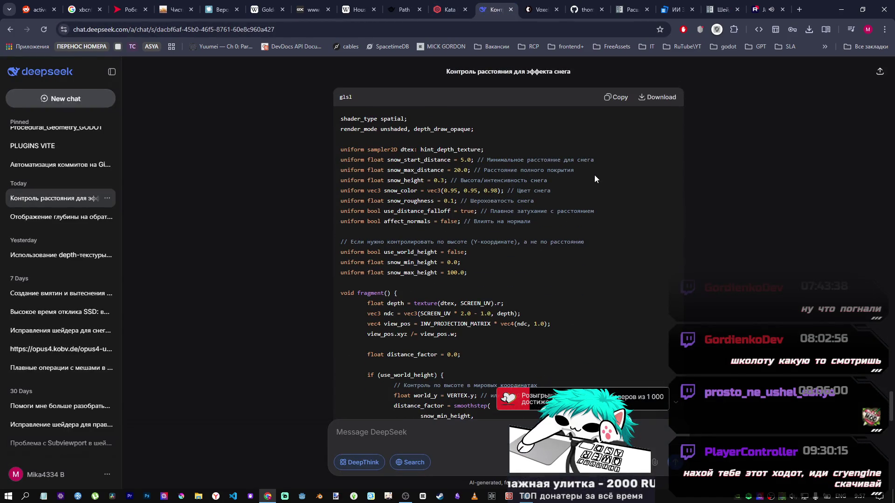
scroll(554, 180, "down", 10)
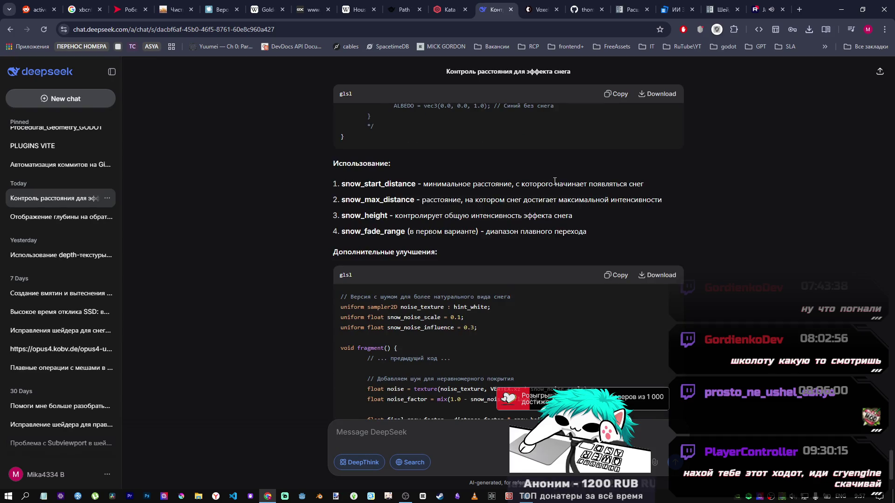
scroll(555, 181, "up", 7)
scroll(552, 183, "down", 8)
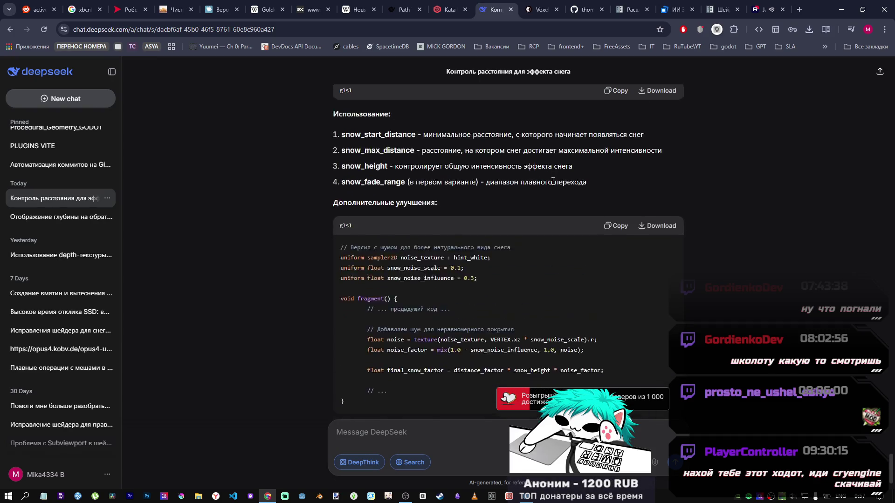
scroll(553, 182, "down", 1)
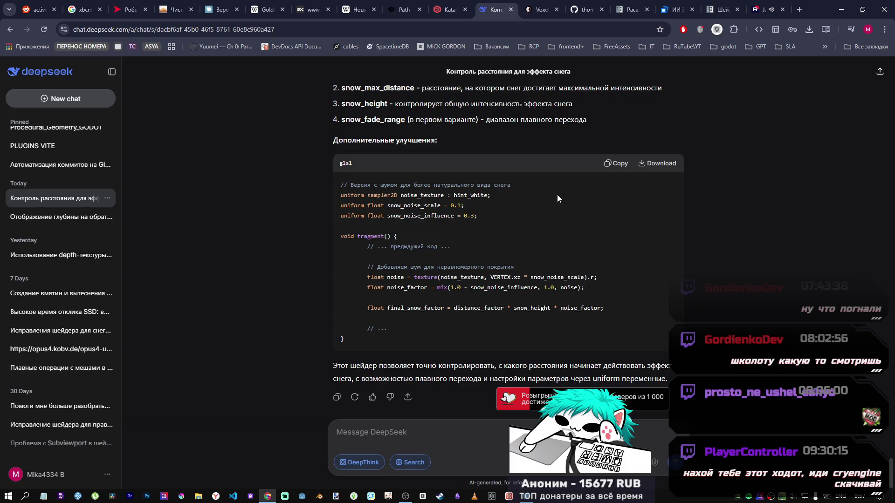
scroll(542, 276, "up", 10)
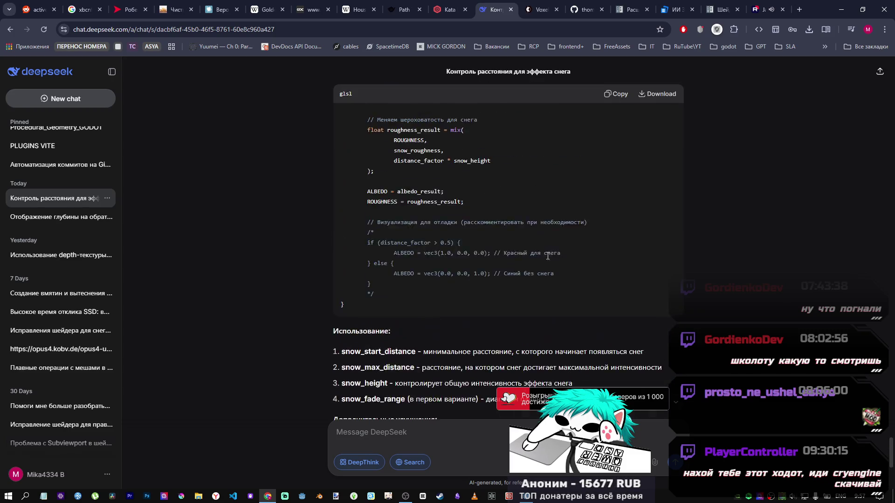
left_click(613, 94)
key("alt+Tab")
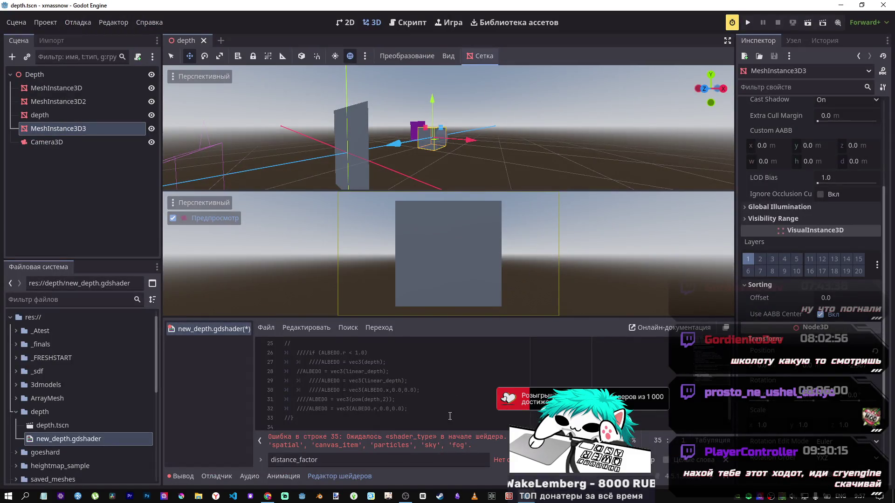
key("alt+Tab")
scroll(457, 256, "down", 5)
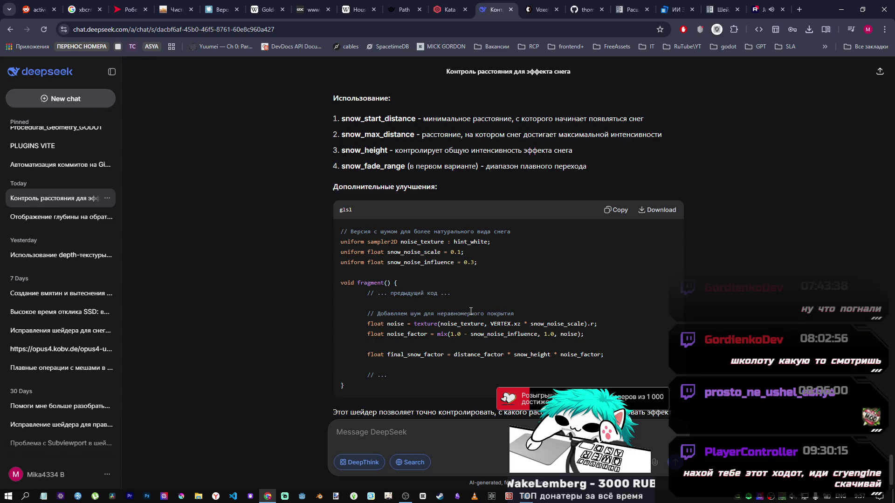
key("alt+Tab")
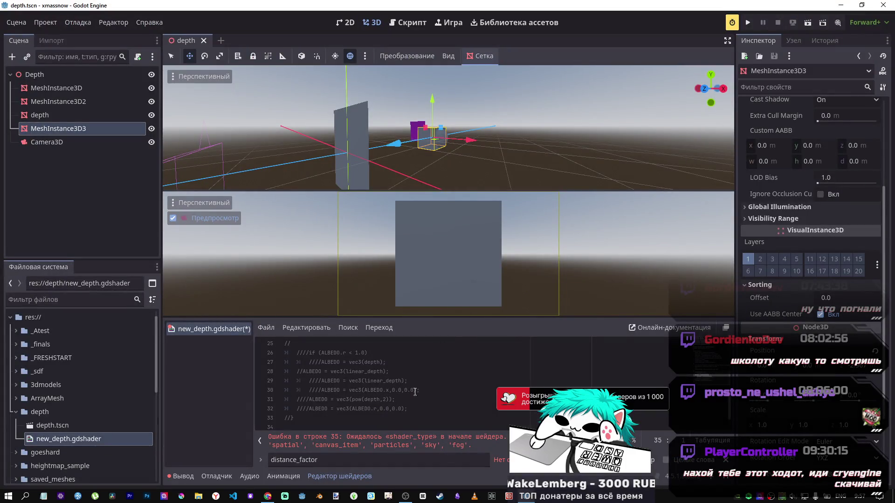
Paste the copied snow shader code at line 35 of new_depth.gdshader.
scroll(685, 377, "down", 1)
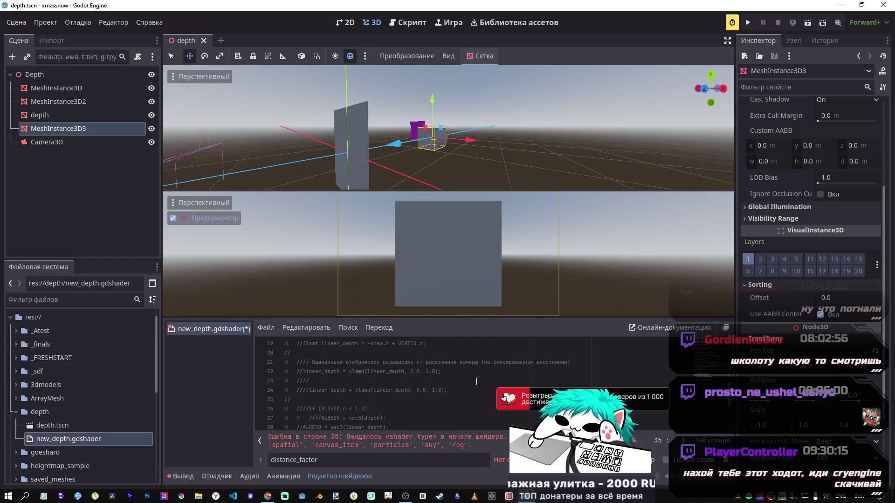
left_click(302, 421)
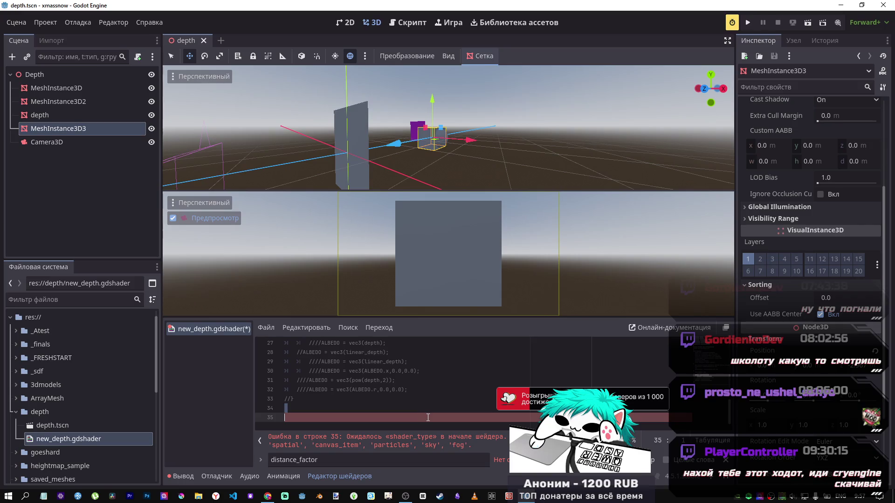
key("ctrl+v")
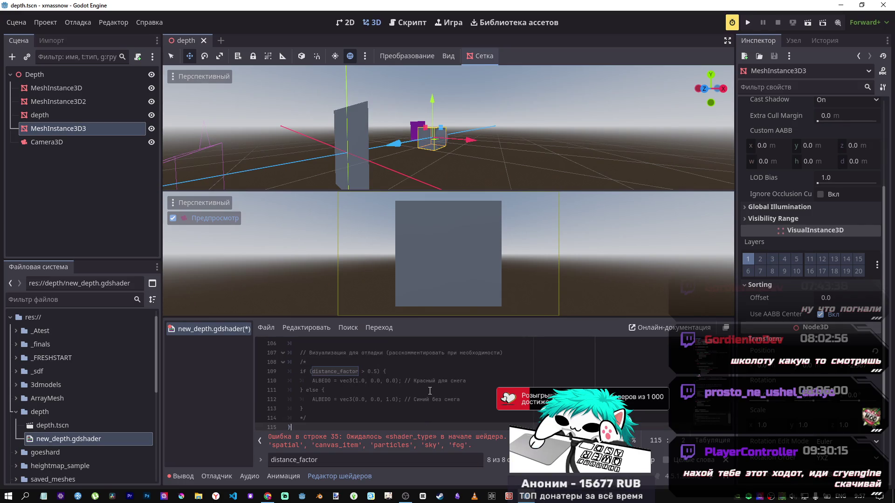
key("ctrl+z")
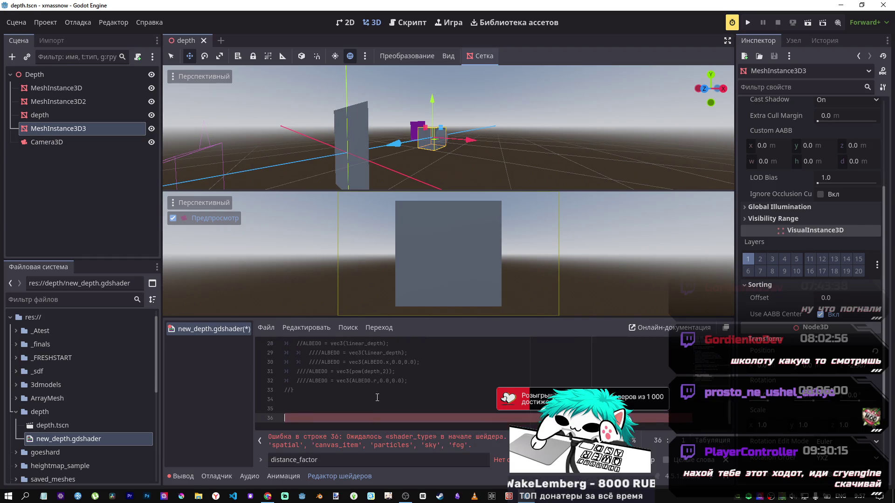
key("ctrl+v")
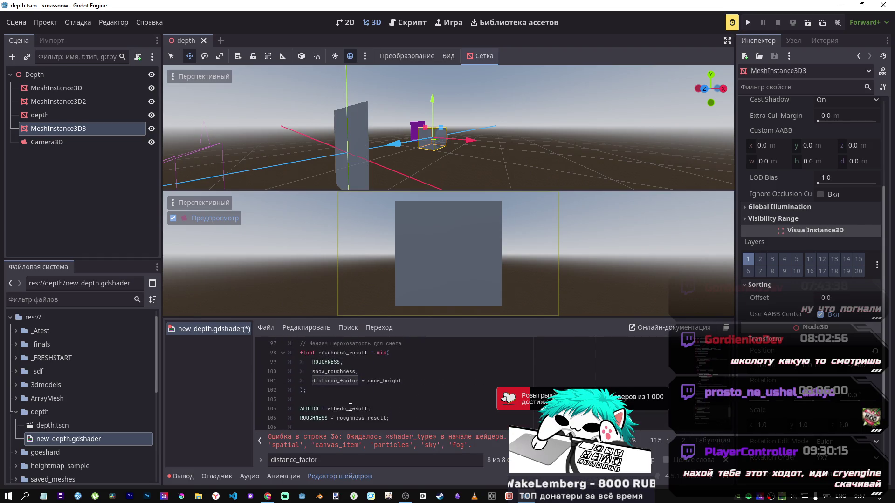
Uncomment the debug visualization block on lines 108–114, drop the trailing empty line, and save.
left_click(332, 414)
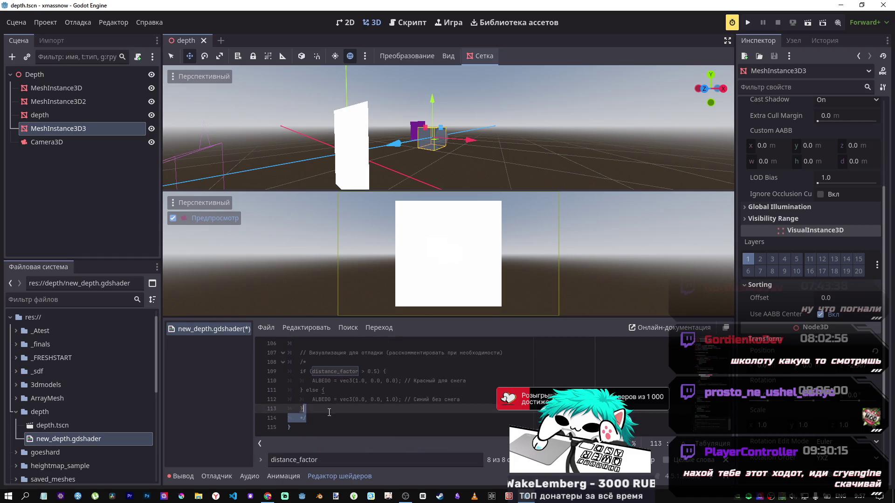
key("BackSpace")
key("BackSpace")
left_click(307, 362)
key("BackSpace")
key("BackSpace")
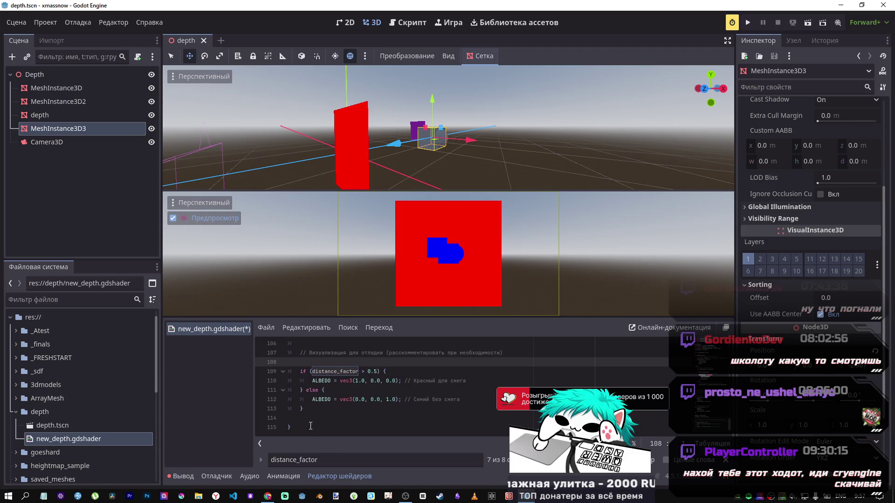
left_click(420, 418)
key("BackSpace")
key("ctrl+s")
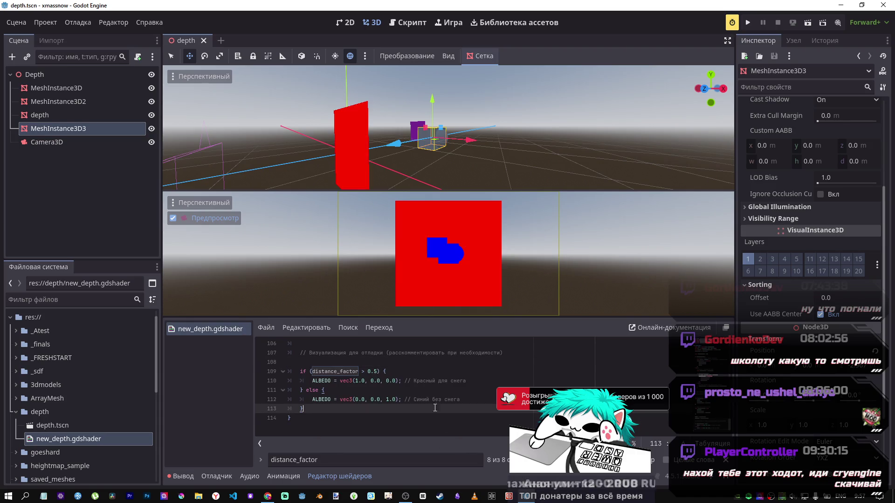
left_click(376, 372)
Change line 109's debug check from distance_factor > 0.5 to distance_factor < 0.1.
key("BackSpace")
type("9")
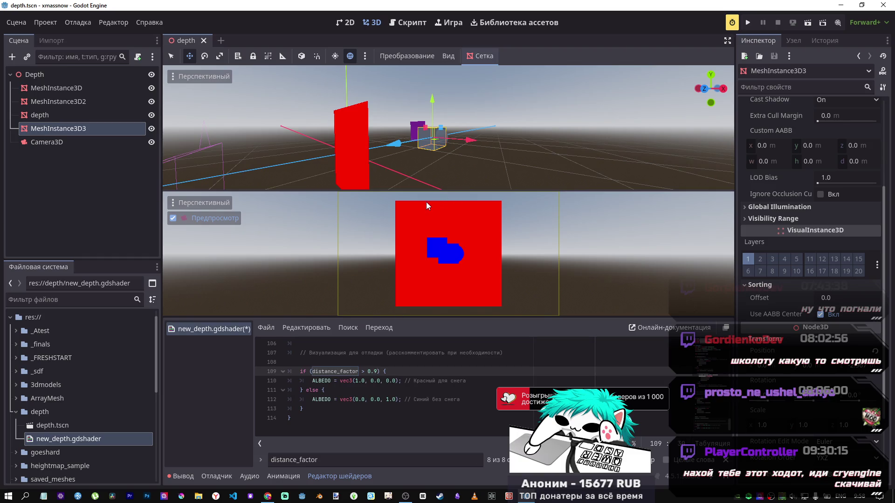
key("BackSpace")
type("1")
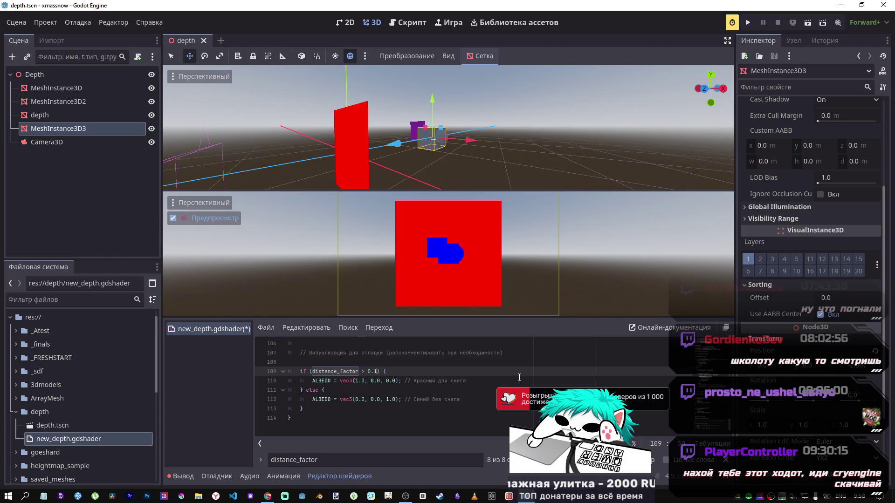
left_click(363, 371)
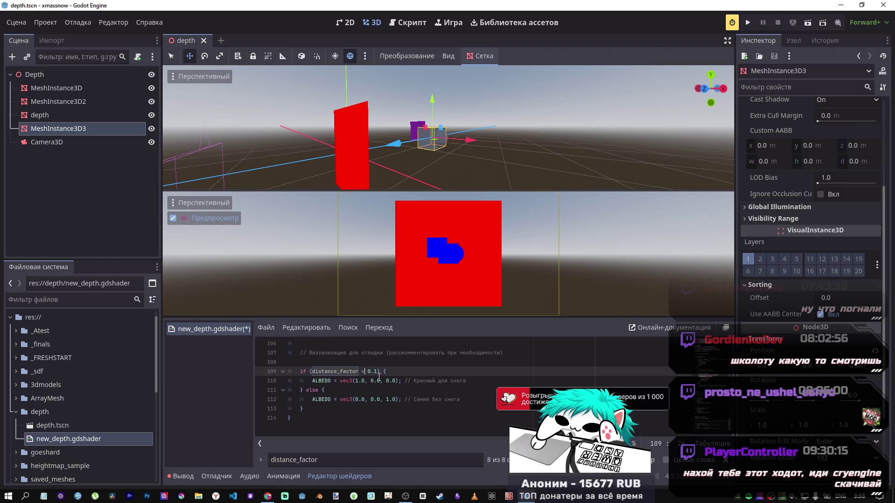
key("Delete")
type("<")
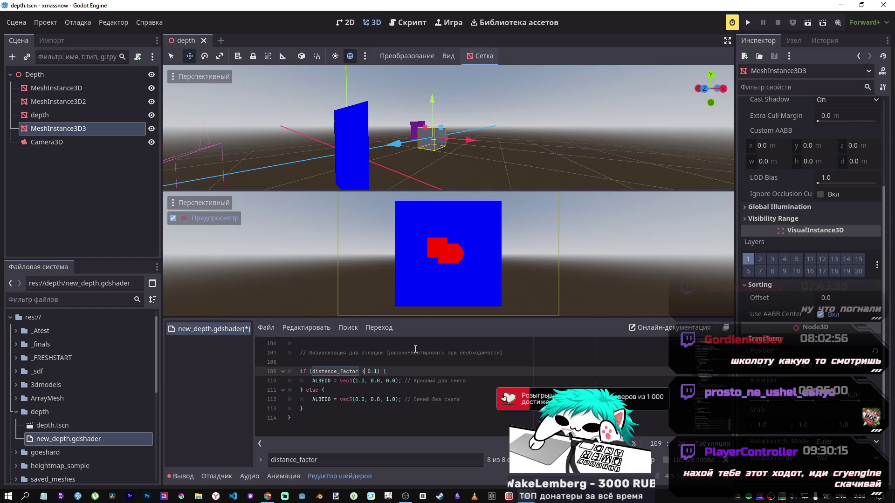
scroll(703, 382, "up", 15)
Set the snow_height uniform value to 10.3.
scroll(348, 375, "up", 6)
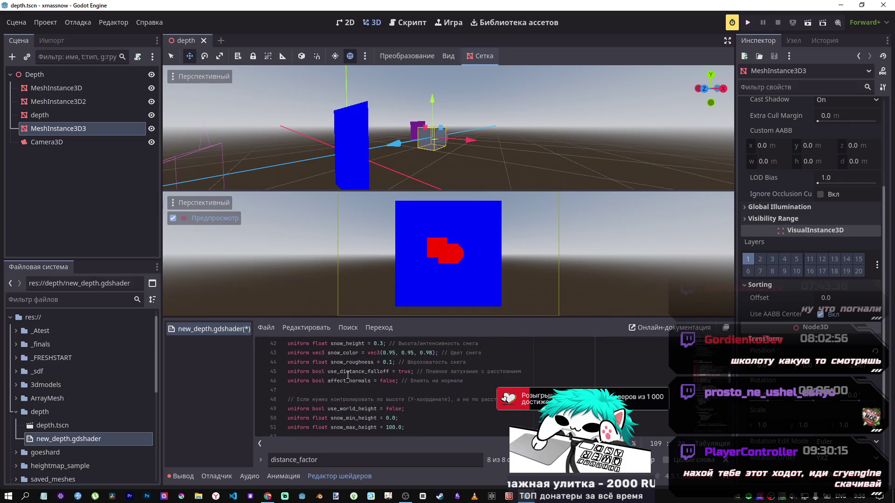
scroll(348, 375, "up", 2)
left_click(405, 391)
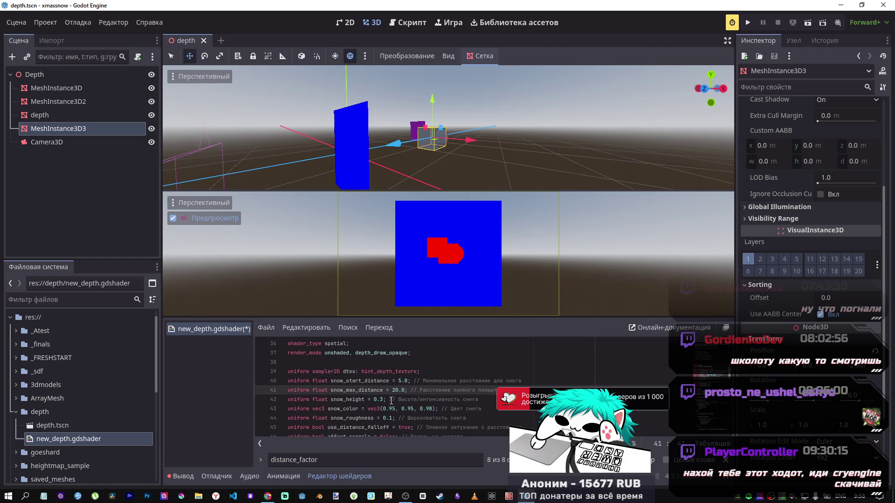
left_click(371, 399)
type("1")
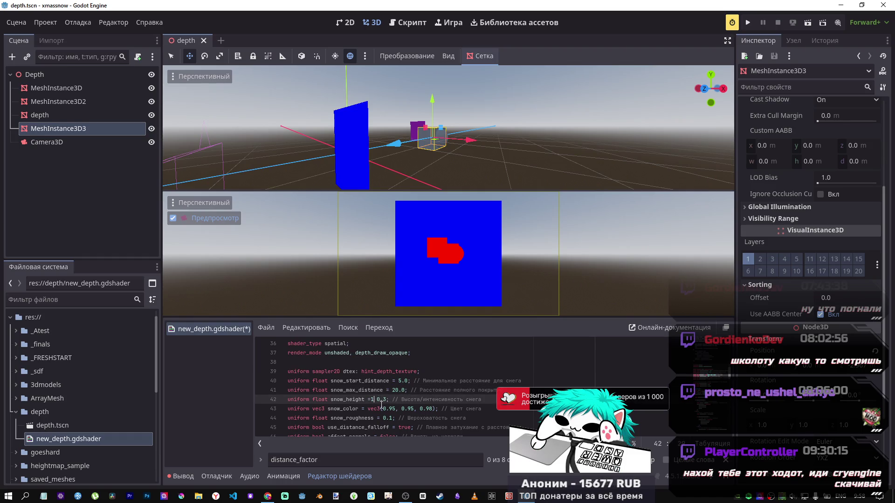
key("BackSpace")
key("Right")
type("1")
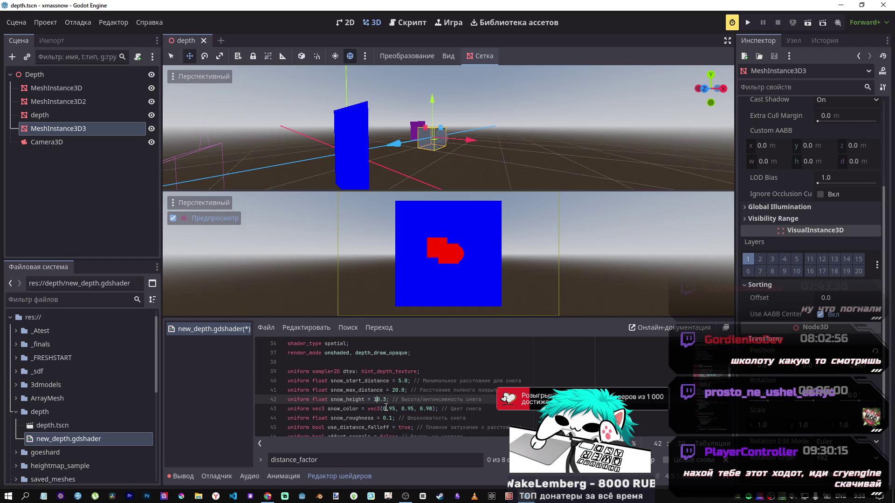
mouse_move(420, 399)
left_mouse_down()
mouse_move(461, 400)
mouse_move(447, 400)
left_mouse_up()
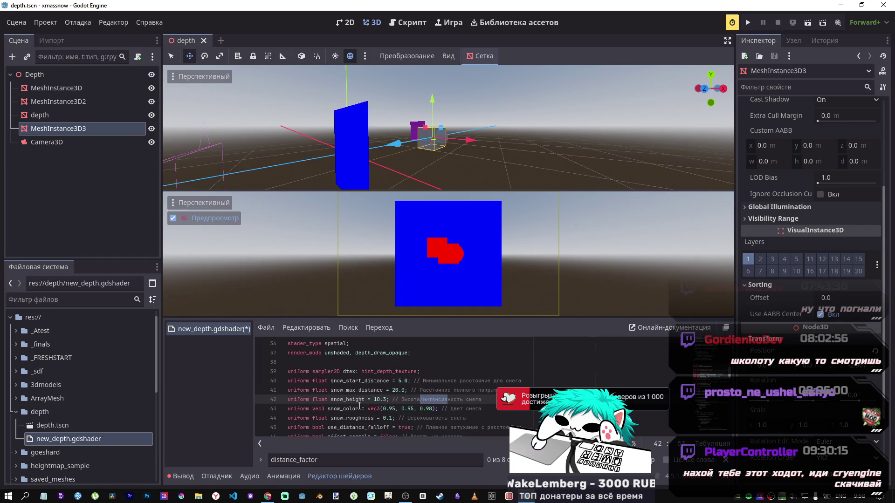
scroll(359, 405, "down", 1)
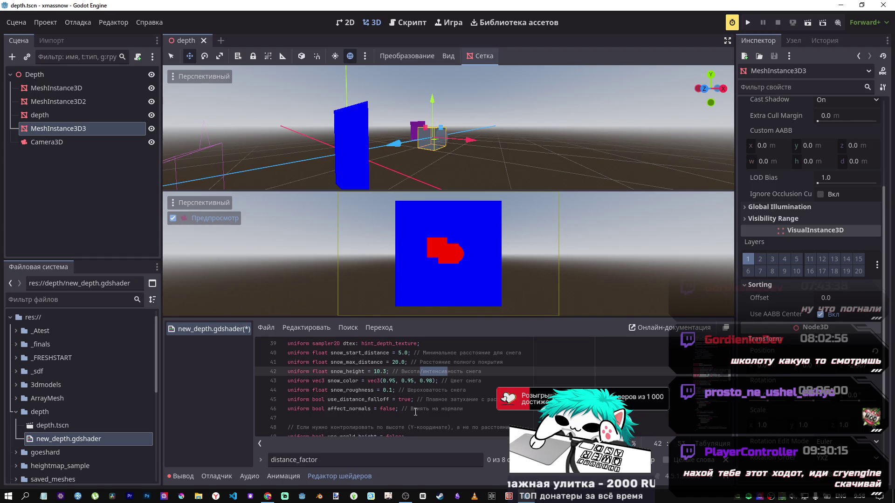
scroll(716, 376, "up", 1)
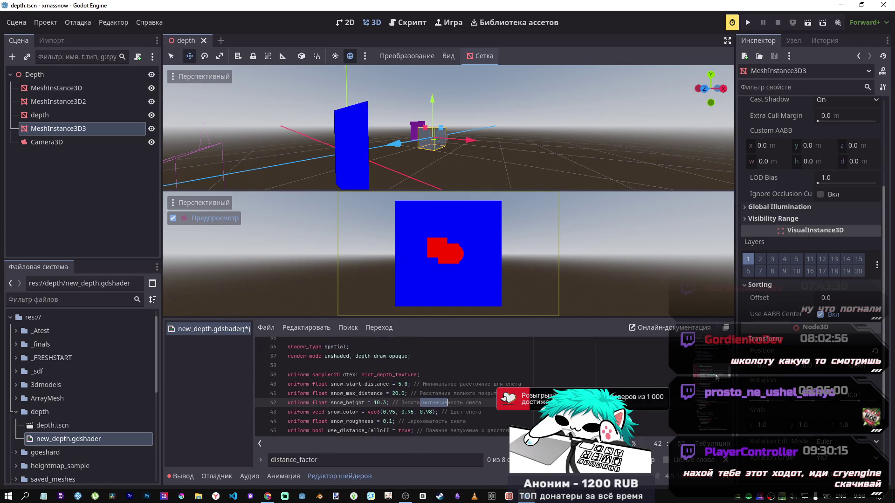
scroll(298, 380, "up", 1)
Delete the snow shader from line 36 to the end and restore the earlier depth shader code.
left_click(288, 374)
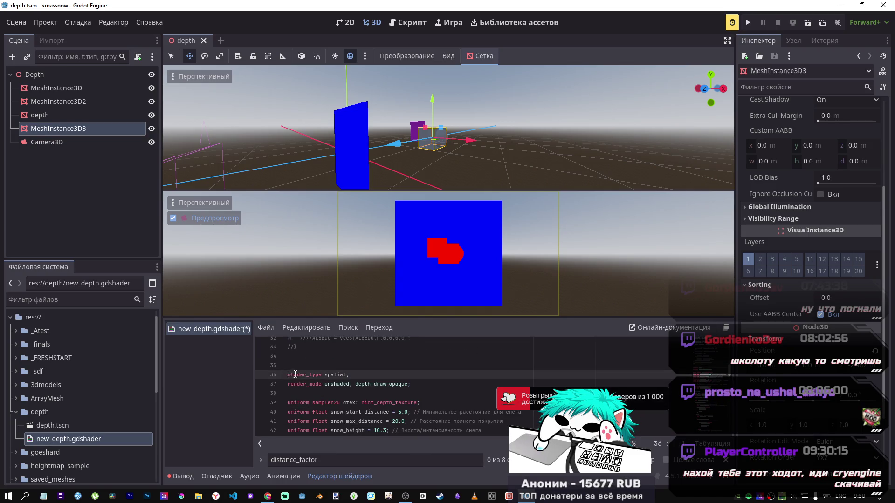
key("ctrl+shift+End")
key("Delete")
scroll(326, 406, "up", 3)
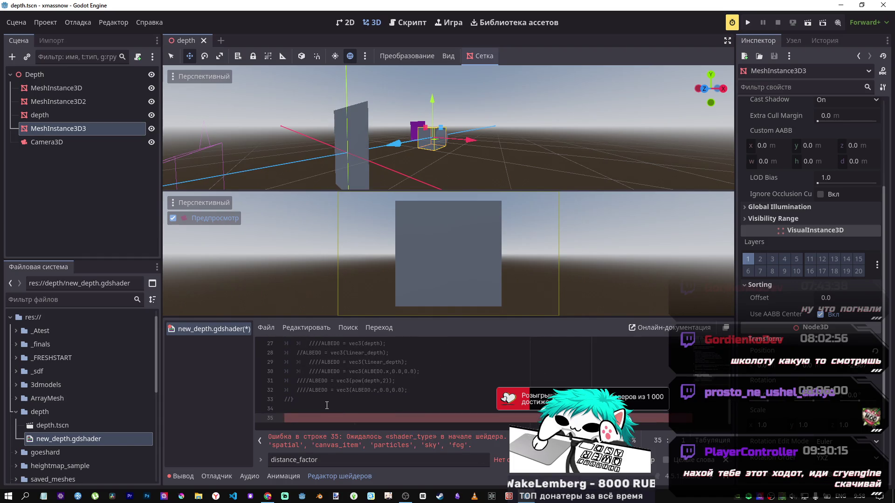
key("BackSpace")
key("BackSpace")
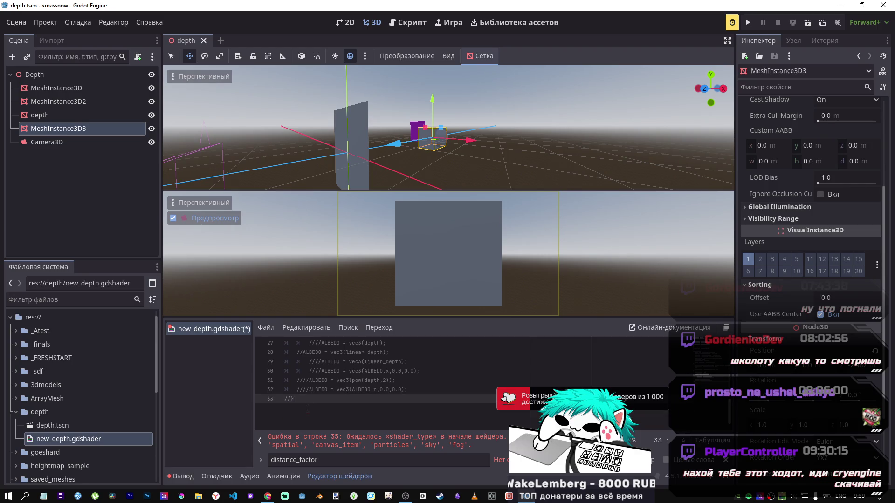
key("ctrl+z")
key("ctrl+z")
key("ctrl+z")
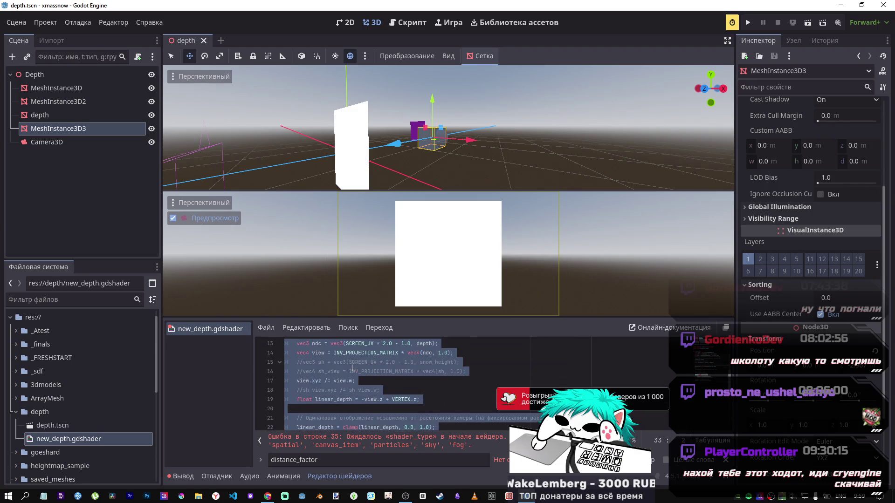
Move the MeshInstance3D3 box forward along the Z axis.
scroll(352, 367, "down", 3)
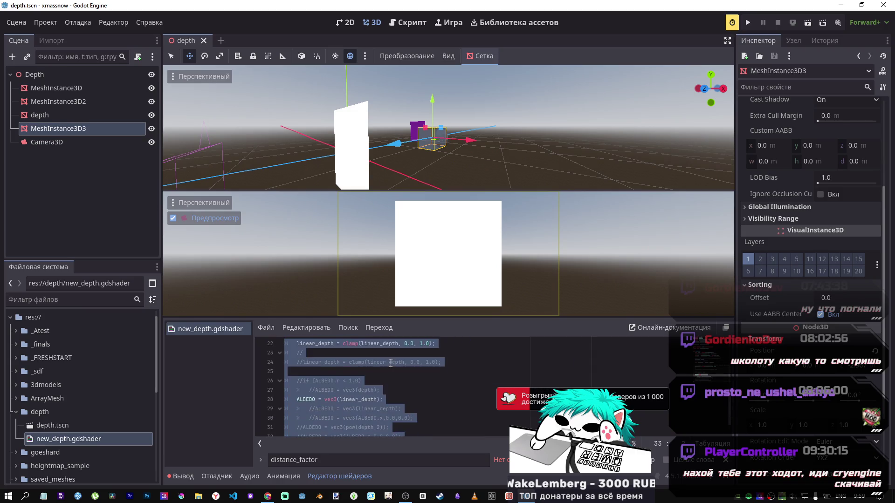
mouse_move(398, 145)
left_mouse_down()
mouse_move(286, 160)
mouse_move(307, 158)
left_mouse_up()
scroll(411, 390, "down", 1)
Scroll through the restored depth shader code, ending on the snow_height uniform line.
left_click(412, 391)
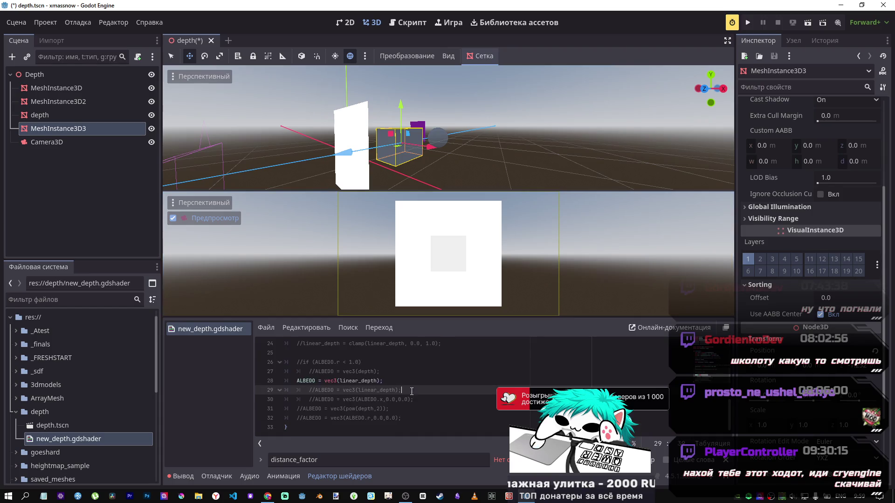
scroll(435, 385, "up", 1)
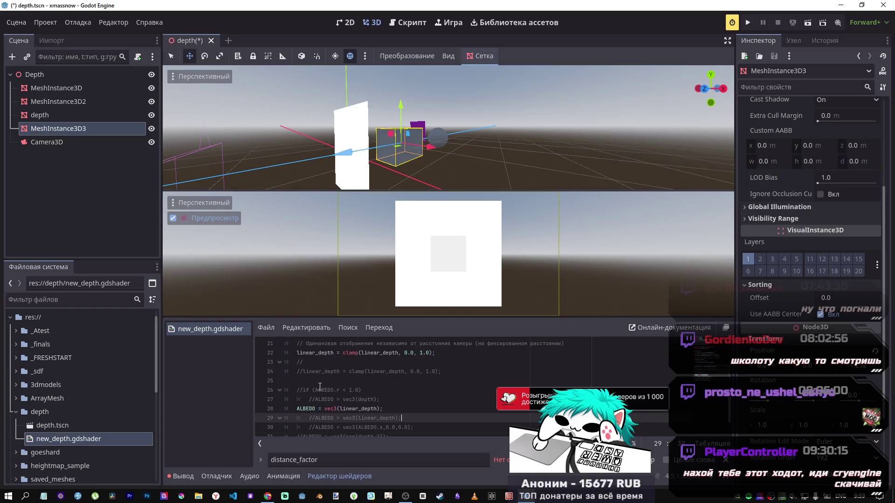
scroll(319, 387, "up", 2)
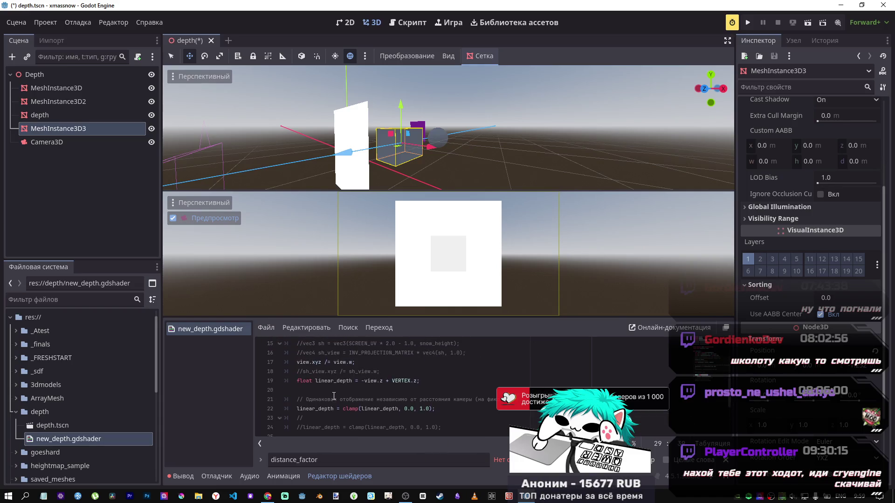
scroll(372, 392, "up", 1)
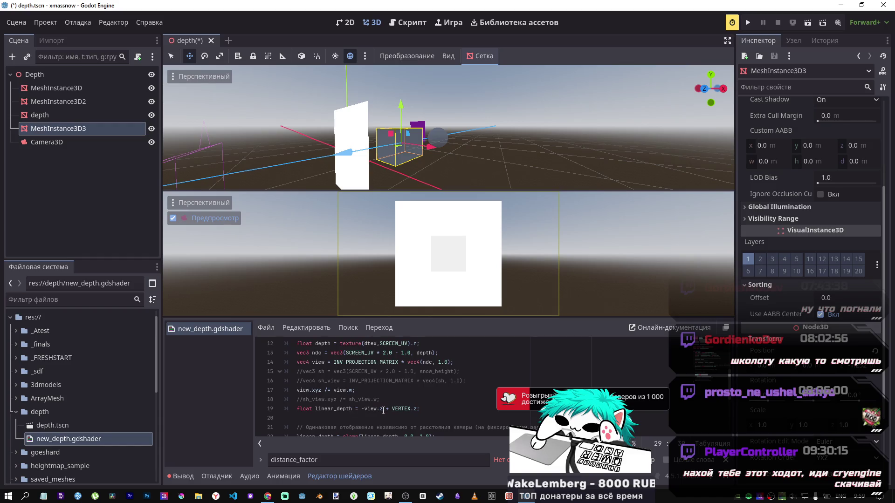
scroll(379, 402, "up", 1)
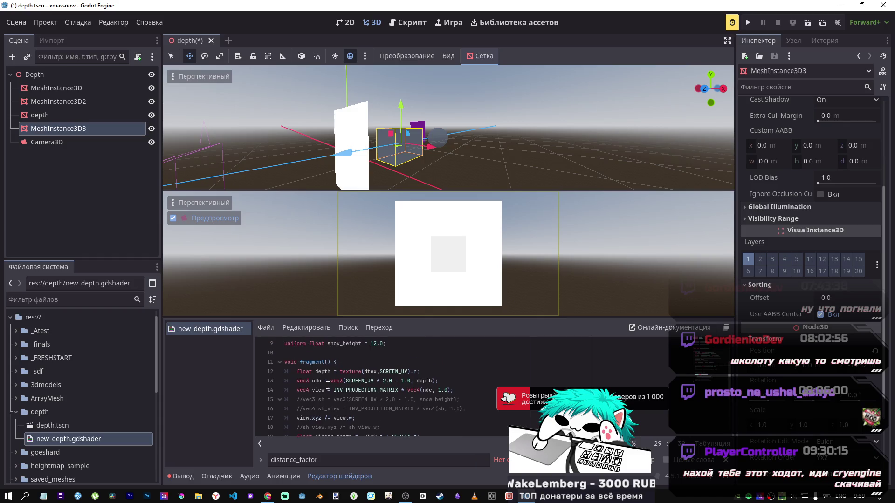
scroll(328, 385, "down", 1)
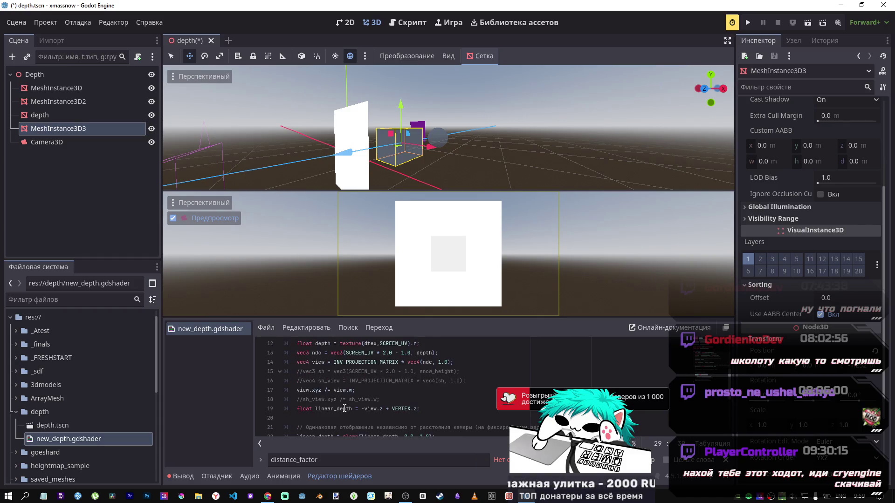
scroll(344, 409, "up", 1)
scroll(345, 406, "down", 1)
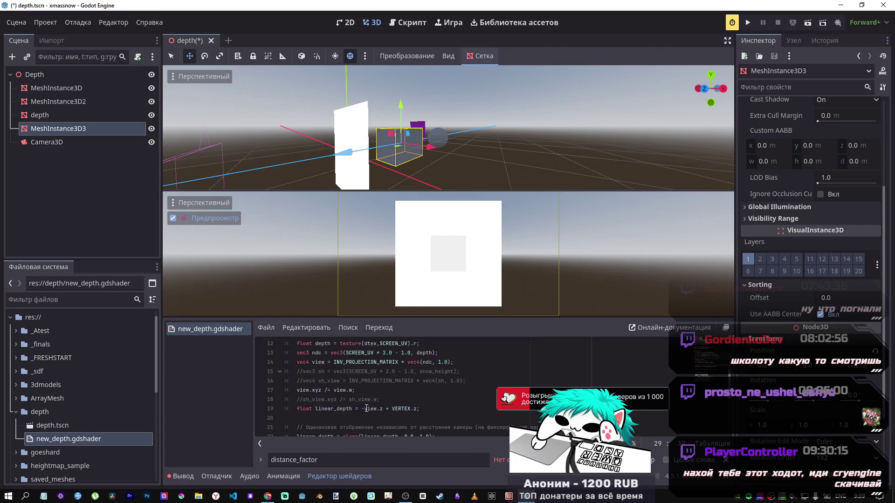
scroll(364, 405, "up", 2)
scroll(363, 404, "down", 2)
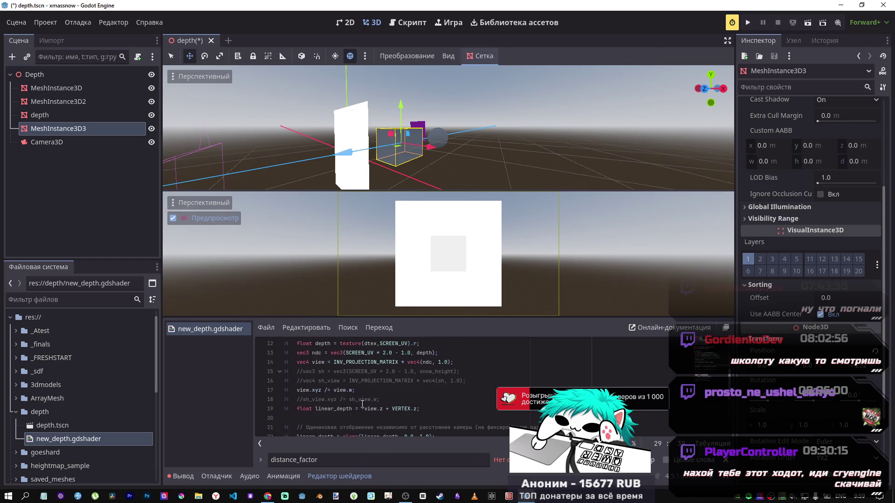
scroll(362, 403, "up", 3)
left_click(364, 398)
Append a MODEL_MATRIX and snow_height term to the linear_depth expression on line 19.
scroll(366, 401, "down", 3)
left_click(383, 409)
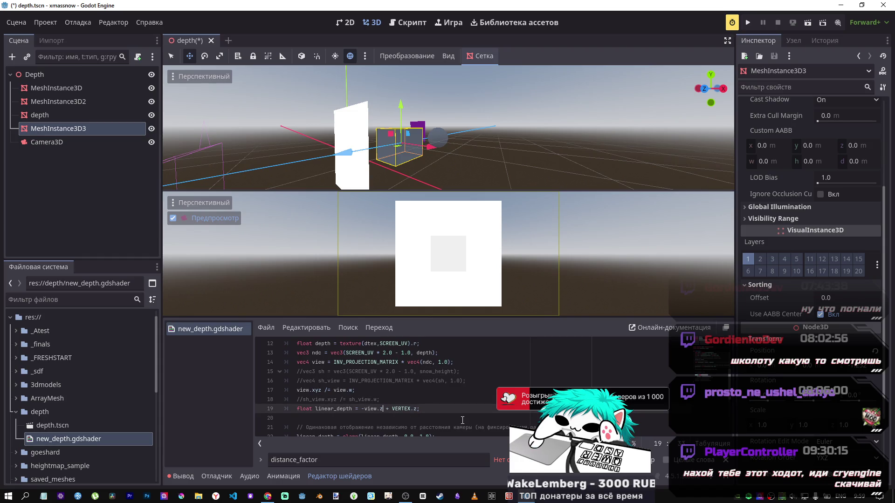
key("shift+Left")
key("shift+Left")
key("shift+Left")
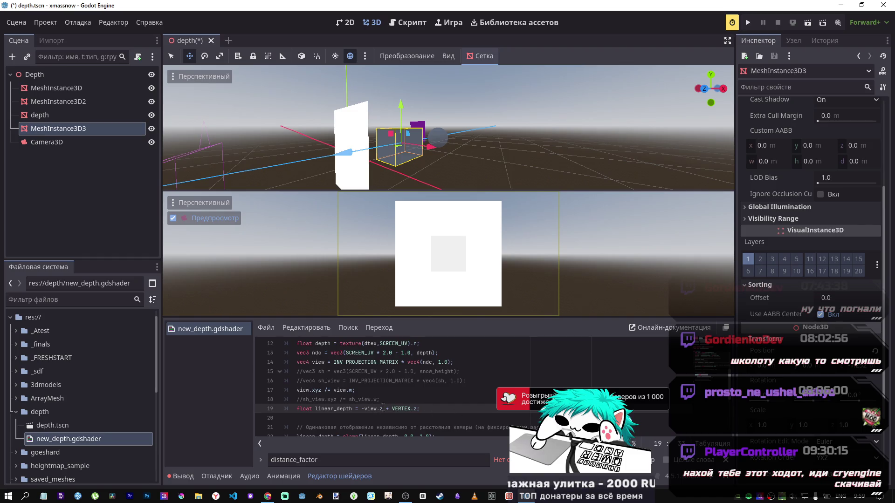
key("shift+Left")
key("shift+Left")
key("shift+Left")
key("shift+Up")
key("shift+Down")
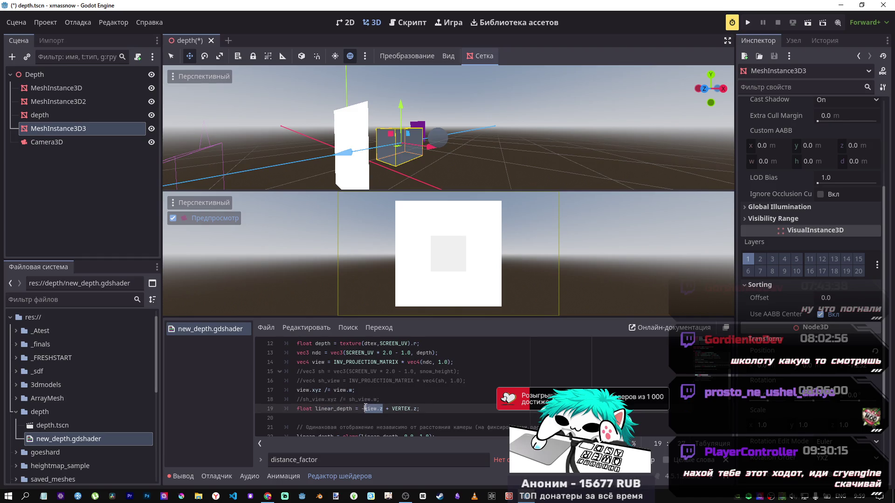
left_click(416, 409)
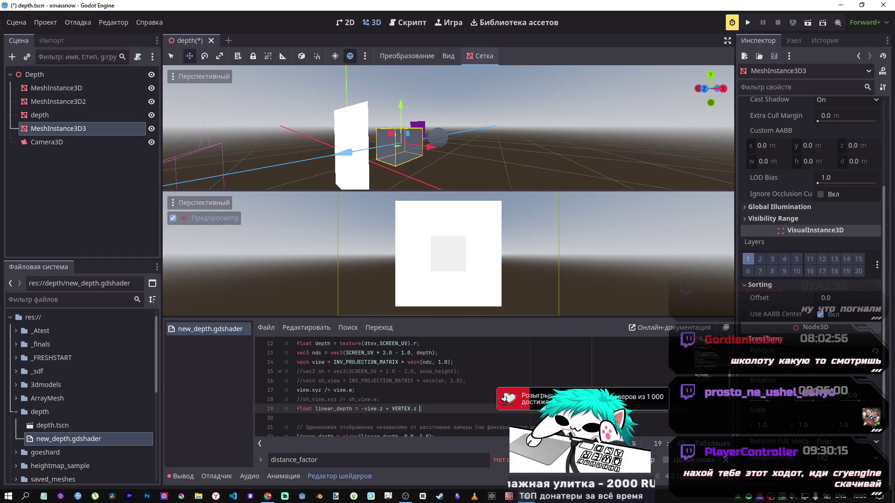
type("+ ;")
type("M")
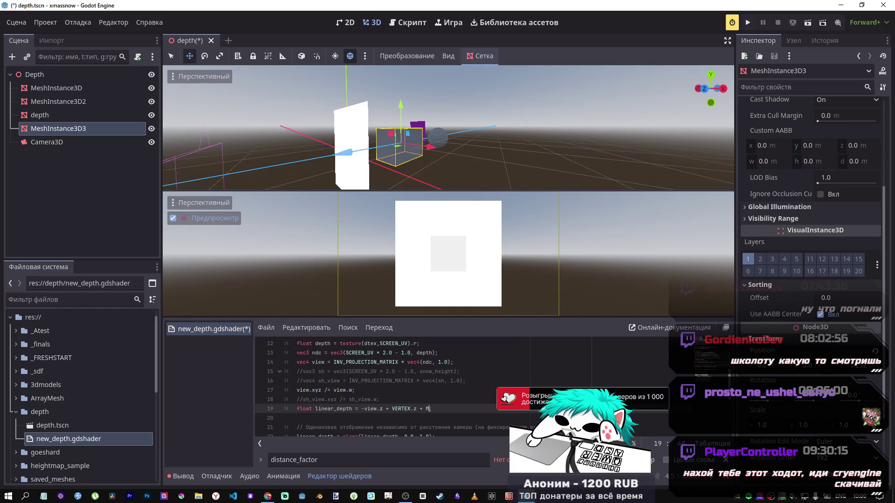
key("Escape")
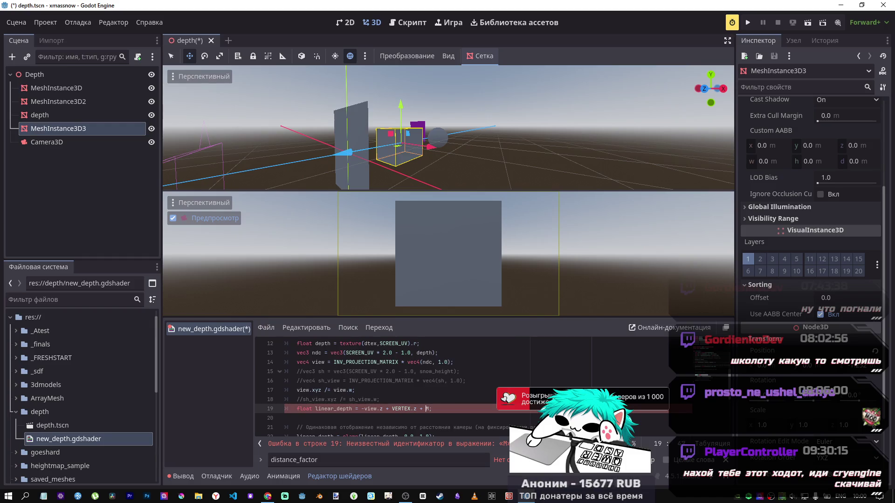
type("ODEL")
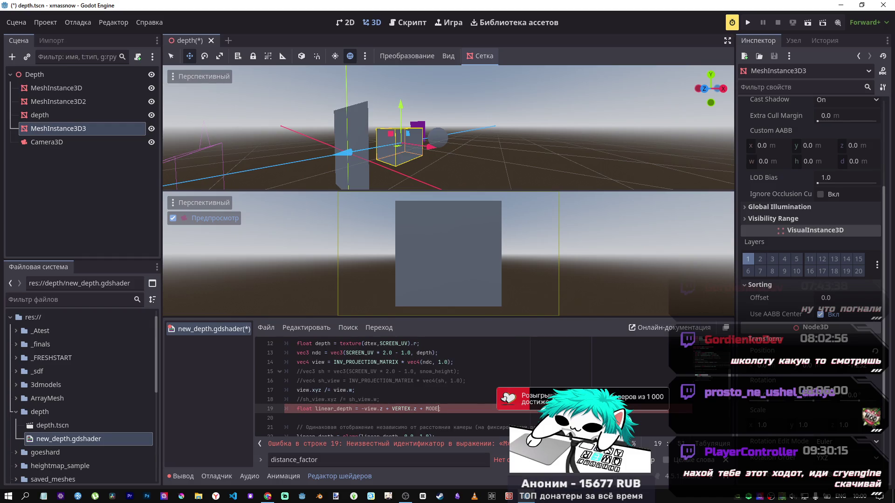
key("Return")
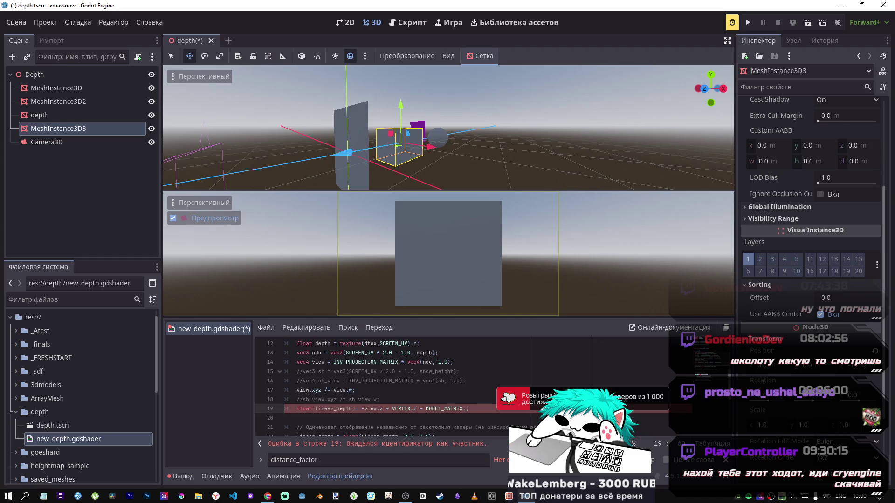
type("snow_height")
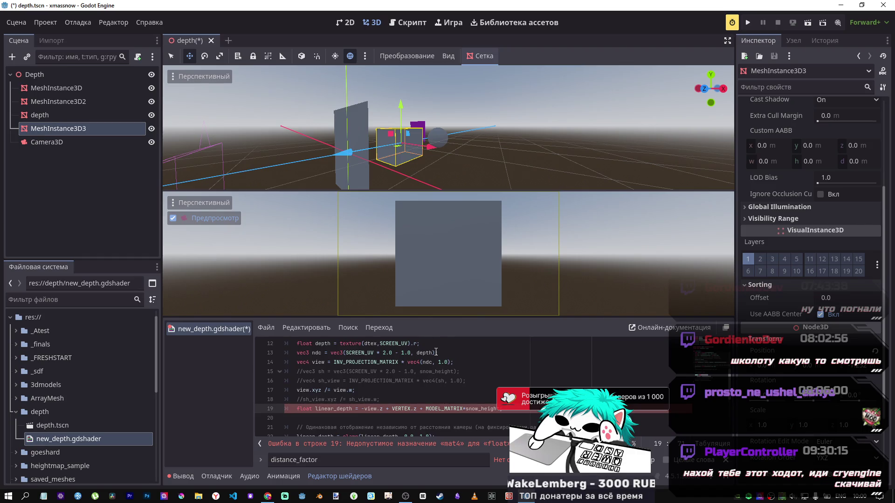
Remove the MODEL_MATRIX and snow_height terms, leaving linear_depth = -view.z + VERTEX.z.
left_click_drag(435, 352, 332, 353)
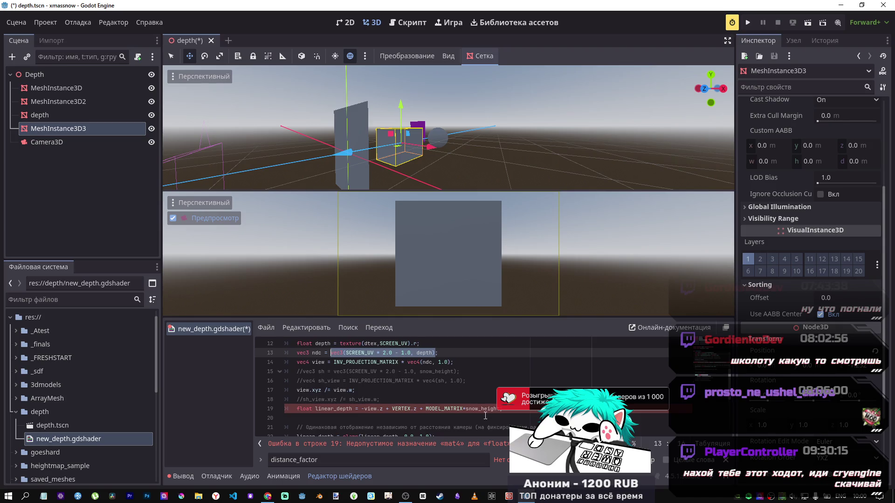
left_click(499, 410)
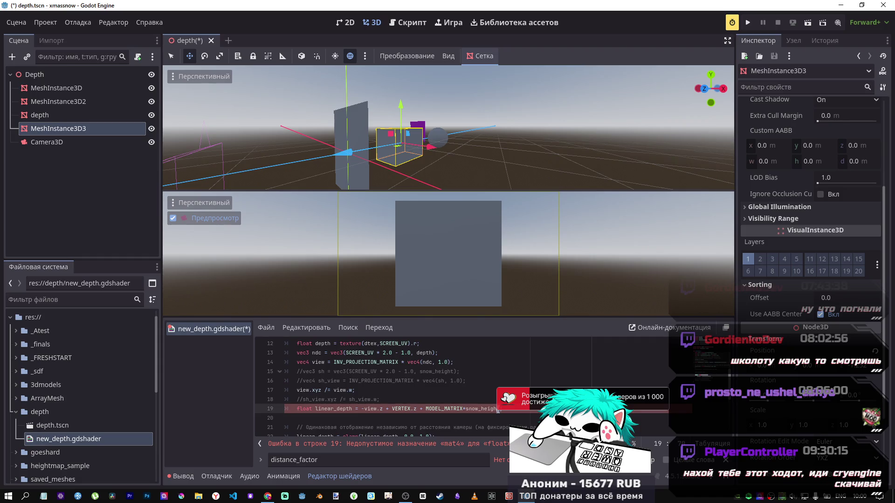
left_click_drag(497, 410, 419, 407)
key("BackSpace")
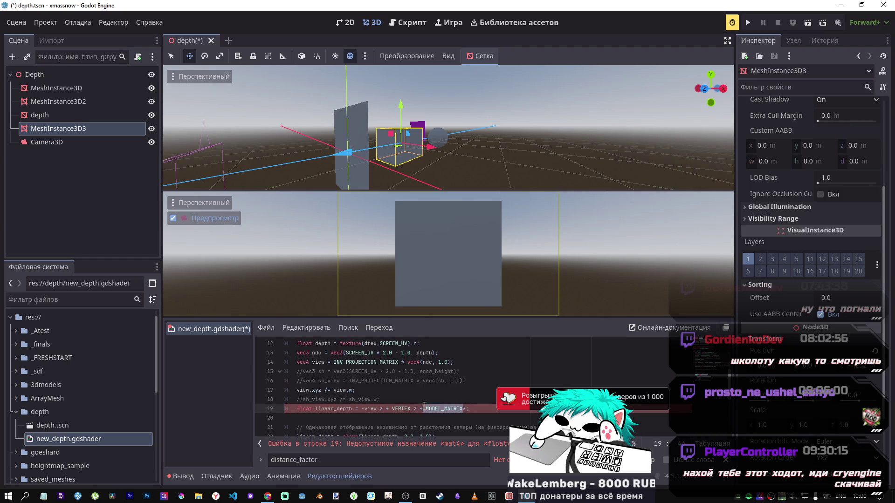
key("BackSpace")
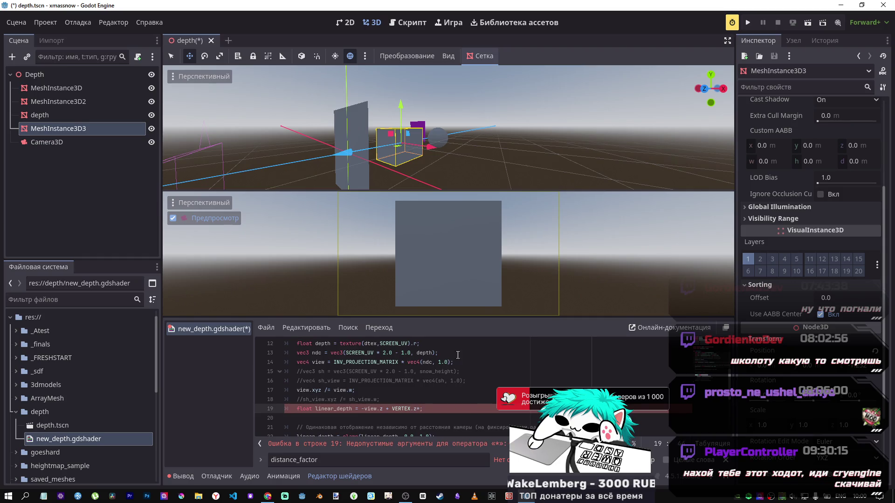
key("Up")
key("Up")
key("Up")
Subtract snow_height from the depth value on line 13 and recompile.
type("- snow_height")
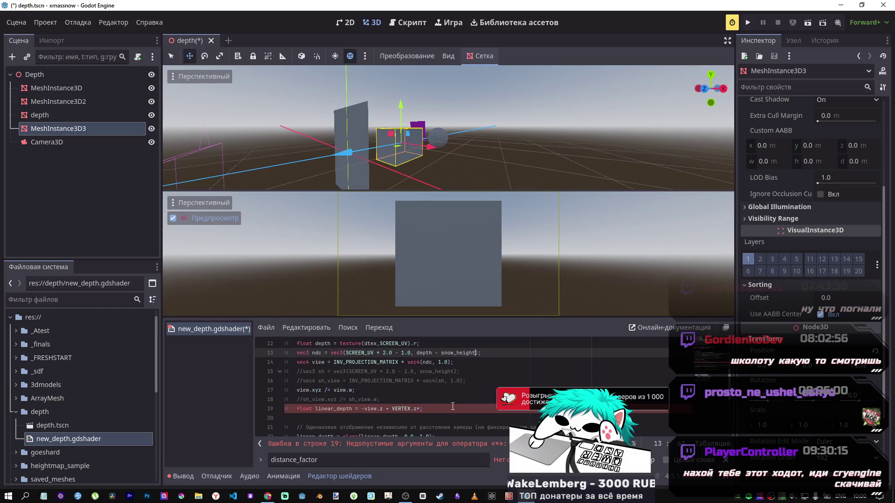
left_click(419, 408)
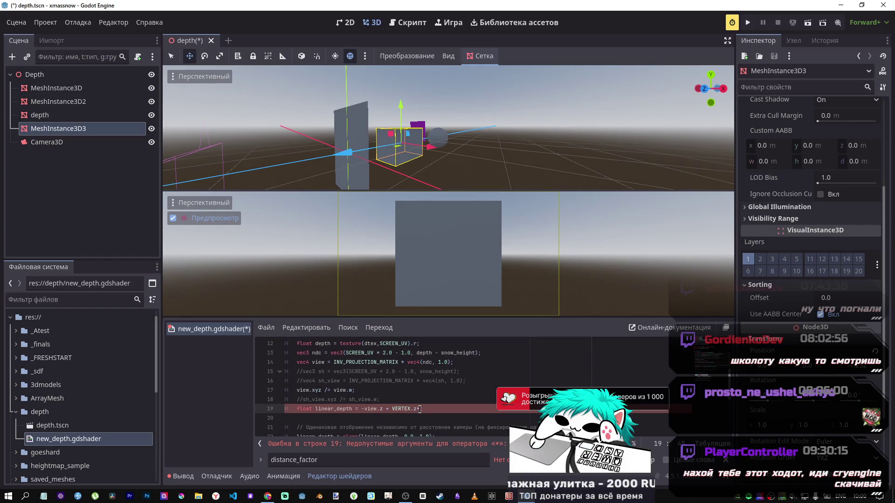
key("ctrl+s")
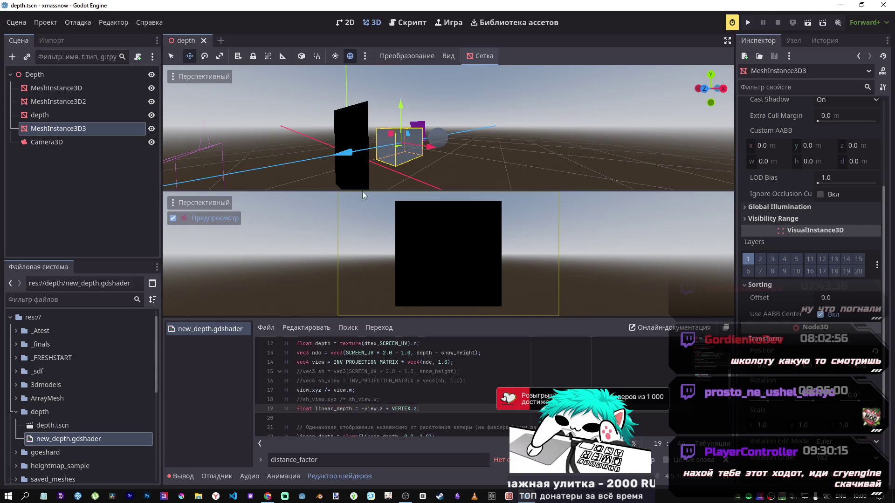
type(";")
left_click_drag(344, 155, 339, 156)
Change line 13 to add snow_height to depth instead, and save.
left_click(438, 353)
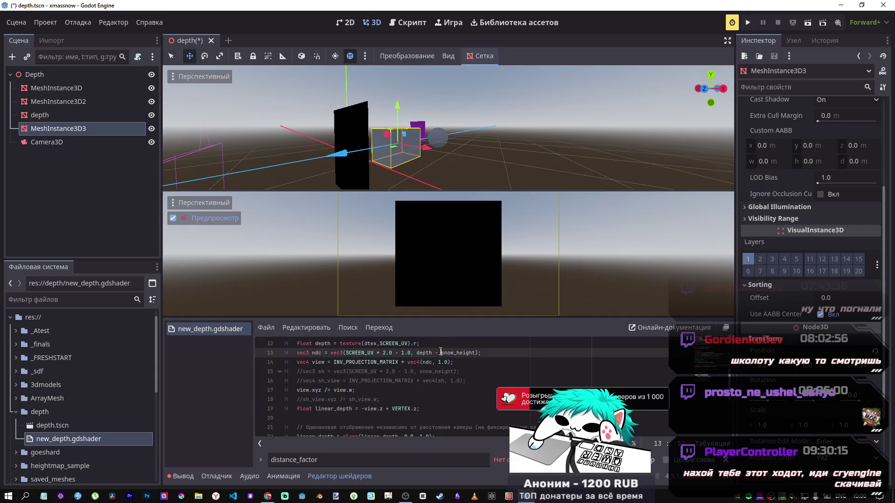
key("Delete")
key("BackSpace")
type("+")
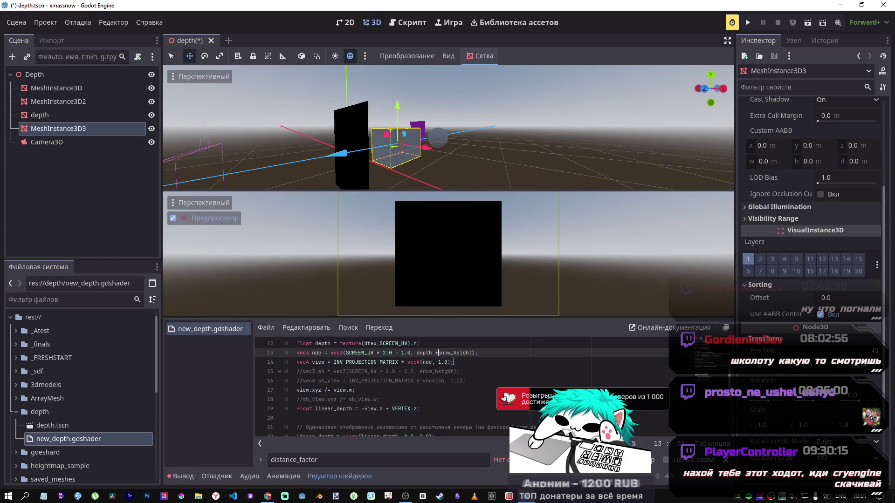
key("ctrl+s")
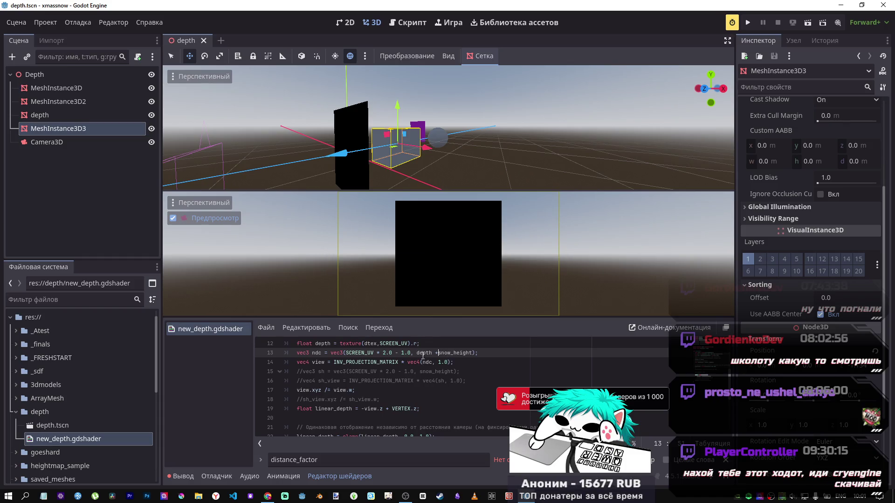
Move the +snow_height term from line 13 into line 14's view vector, then push the mesh further along Z.
left_click_drag(434, 353, 472, 354)
key("ctrl+c")
key("BackSpace")
key("ctrl+s")
left_click(451, 362)
key("ctrl+v")
key("ctrl+s")
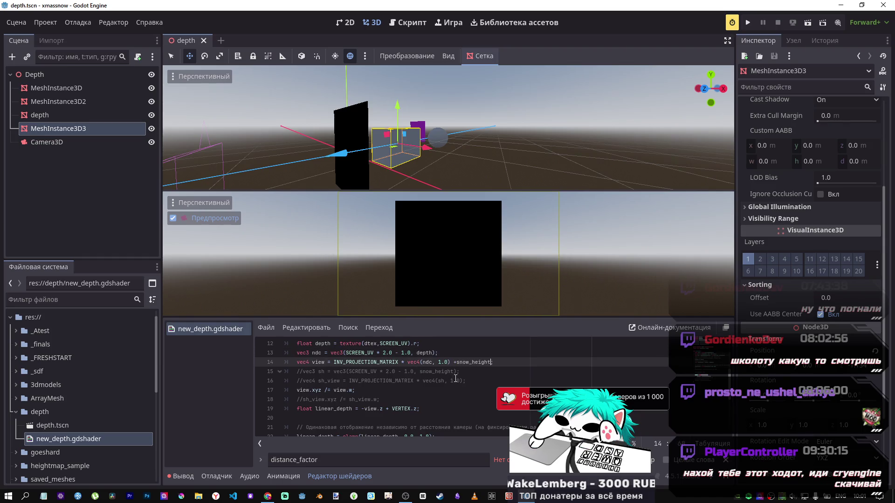
mouse_move(343, 153)
left_mouse_down()
mouse_move(446, 139)
mouse_move(436, 144)
left_mouse_up()
scroll(382, 169, "up", 5)
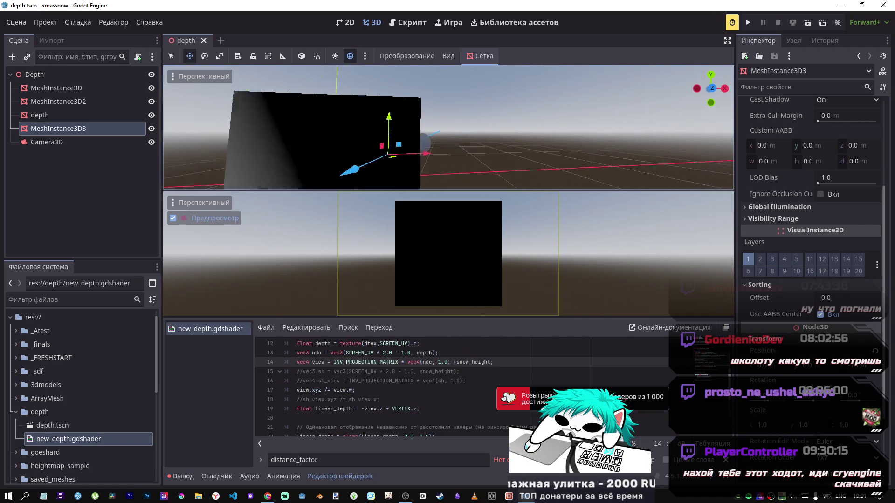
scroll(447, 128, "down", 5)
scroll(447, 128, "up", 4)
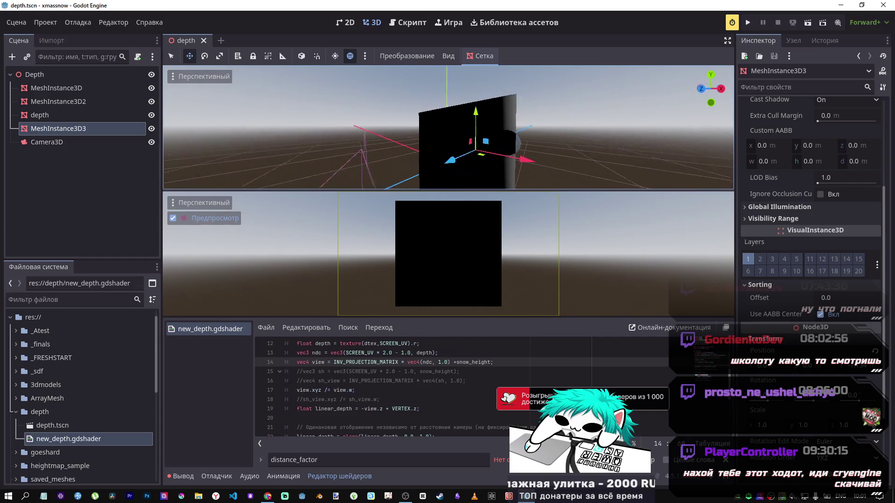
mouse_move(448, 128)
left_mouse_down()
mouse_move(352, 163)
mouse_move(420, 147)
left_mouse_up()
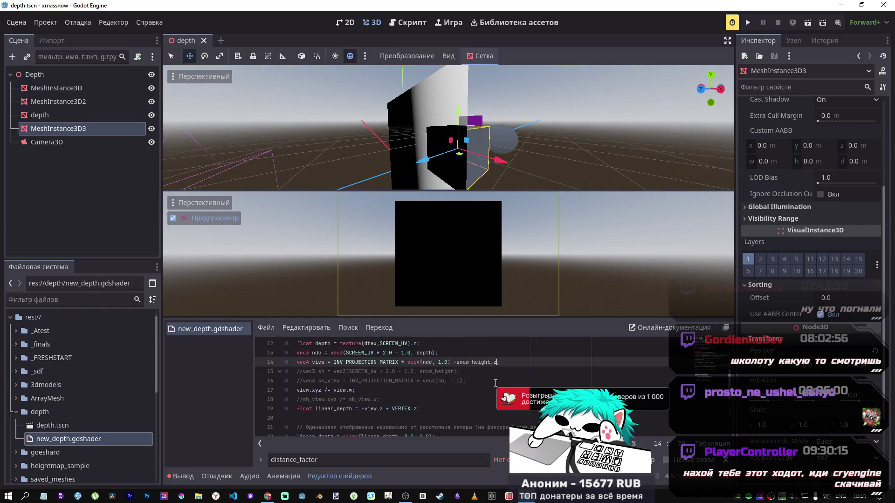
Rewrite line 14's added term as +(VERTEX.z*snow_height).
left_click_drag(494, 363, 461, 363)
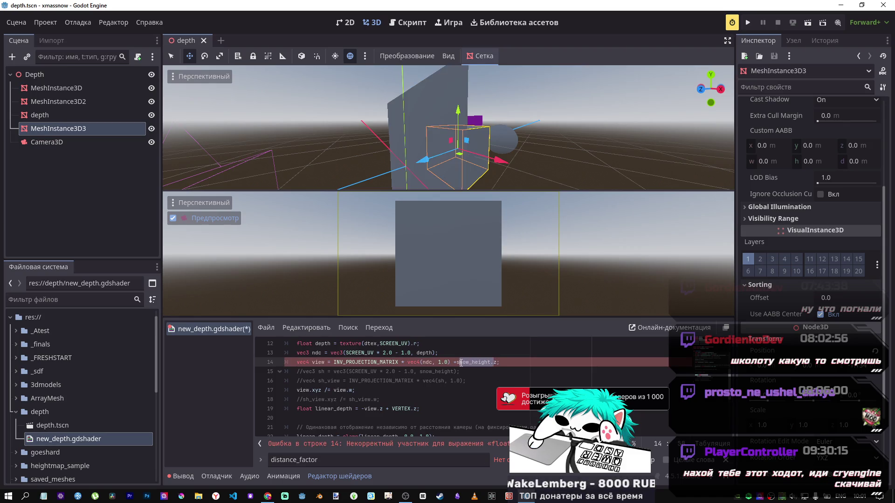
double_click(493, 362)
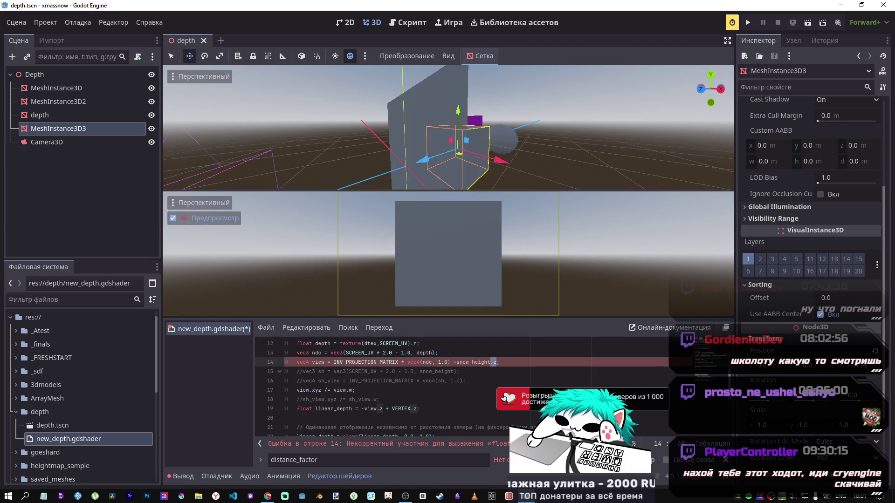
left_click_drag(417, 408, 392, 409)
key("ctrl+c")
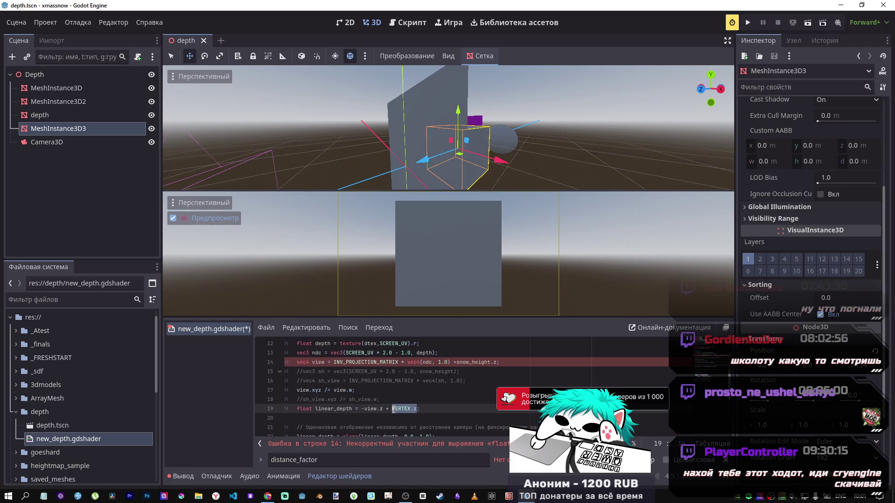
left_click_drag(456, 362, 490, 362)
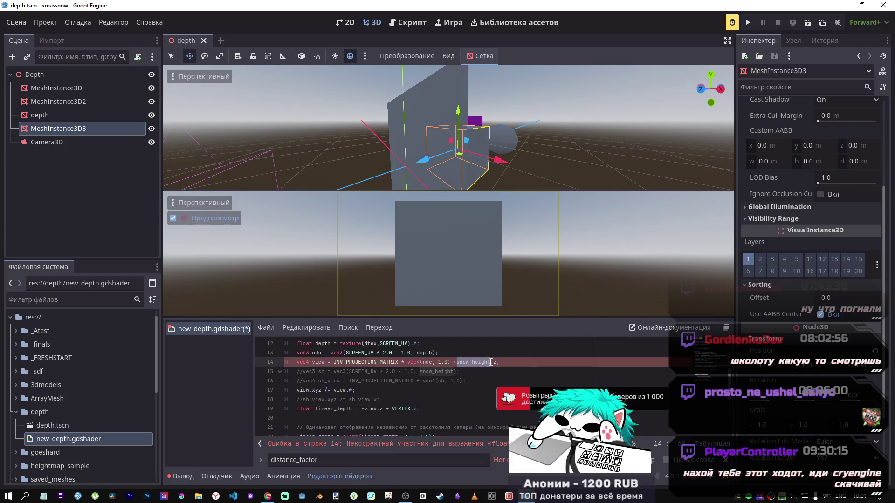
left_click(456, 362)
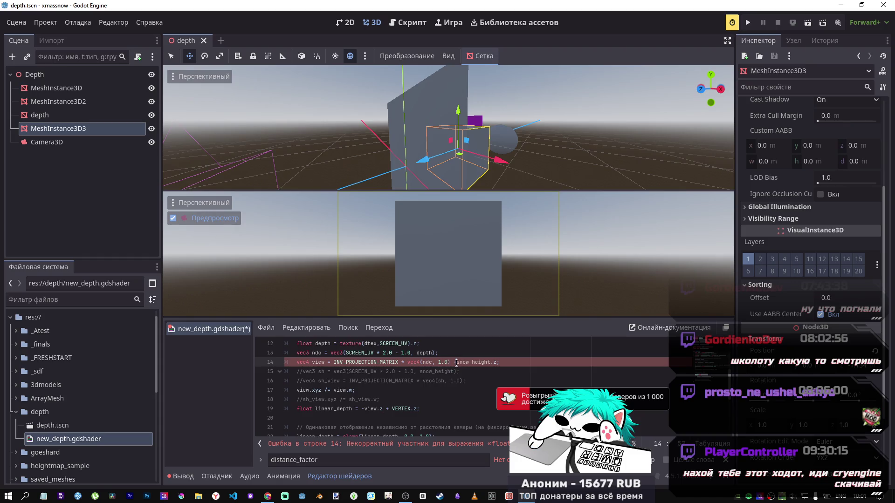
key("ctrl+v")
type("*")
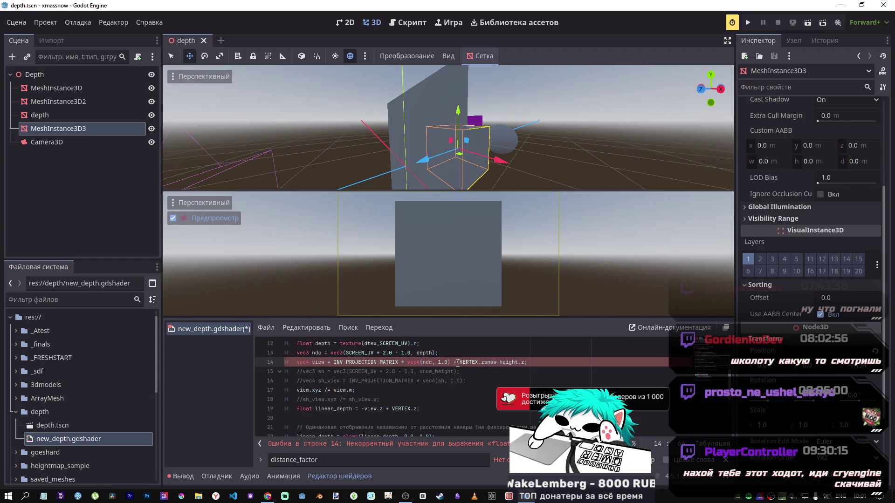
left_click(457, 362)
type("(")
left_click(527, 362)
type(")")
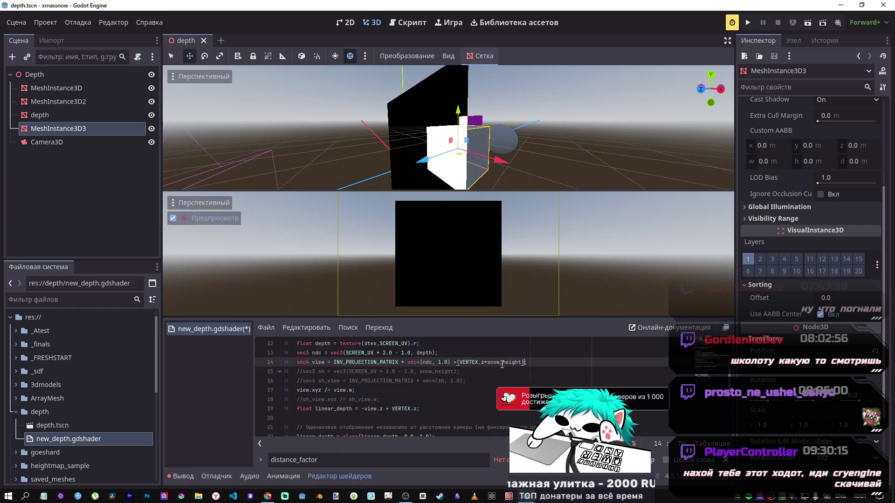
mouse_move(419, 163)
left_mouse_down()
mouse_move(380, 182)
mouse_move(368, 183)
mouse_move(393, 160)
mouse_move(354, 169)
mouse_move(443, 152)
mouse_move(375, 163)
mouse_move(410, 169)
mouse_move(444, 349)
left_mouse_up()
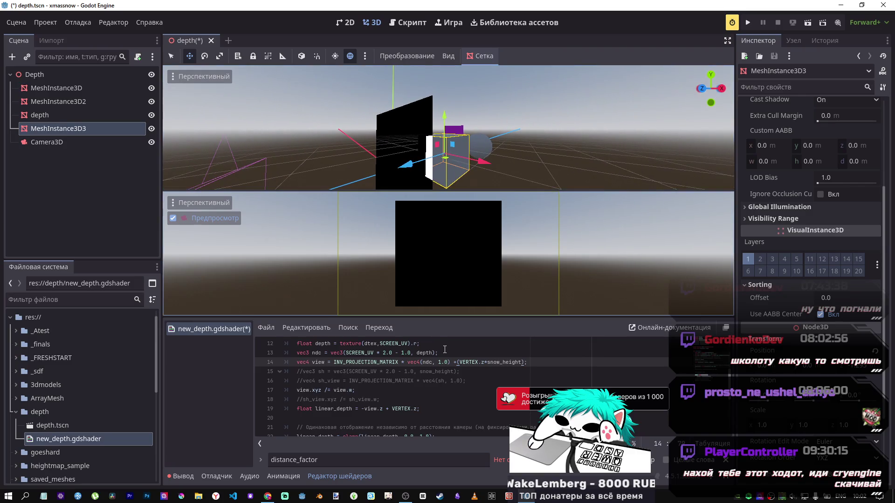
Insert a minus before VERTEX in line 14's (VERTEX.z*snow_height) term.
scroll(444, 349, "down", 3)
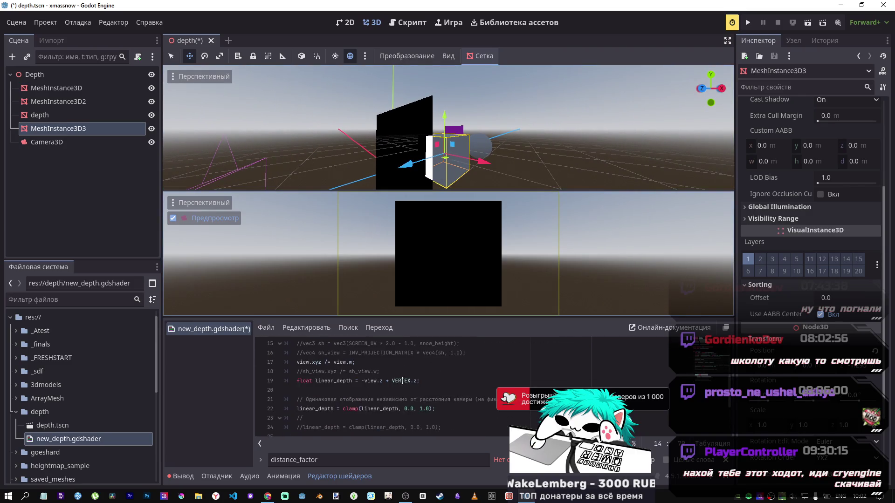
scroll(402, 381, "up", 3)
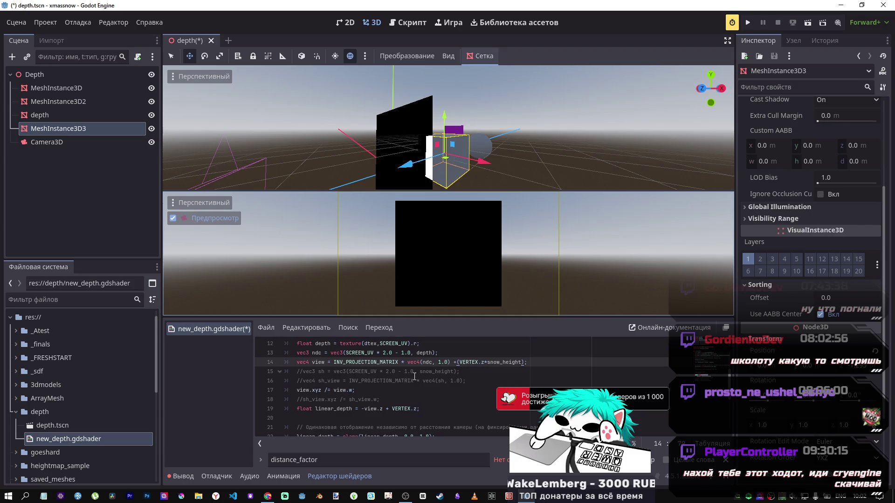
left_click(522, 362)
left_click_drag(498, 362, 458, 362)
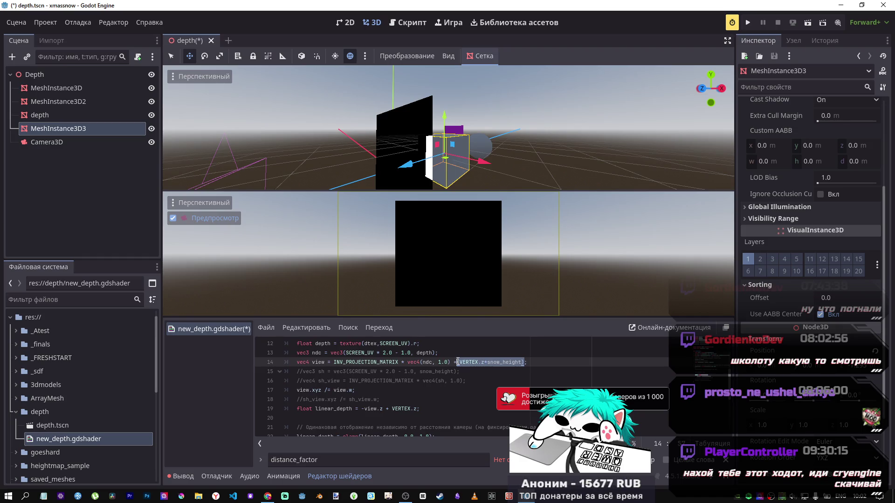
left_click_drag(457, 360, 460, 360)
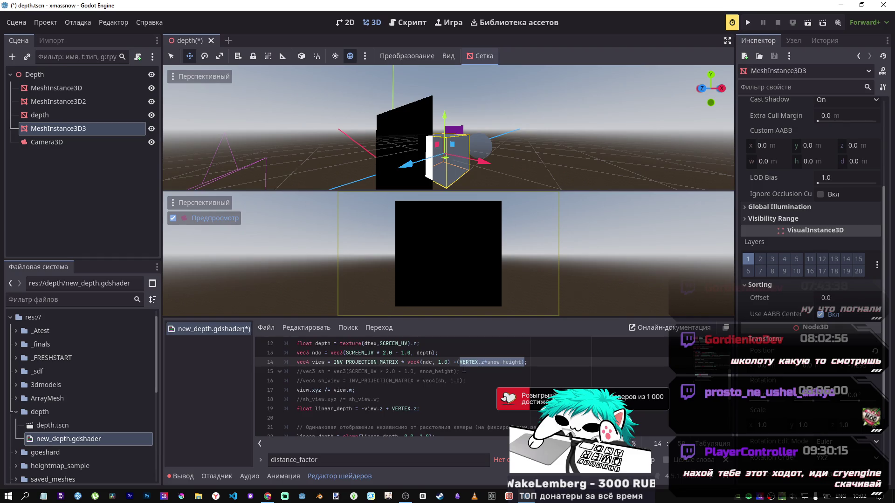
left_click(520, 362)
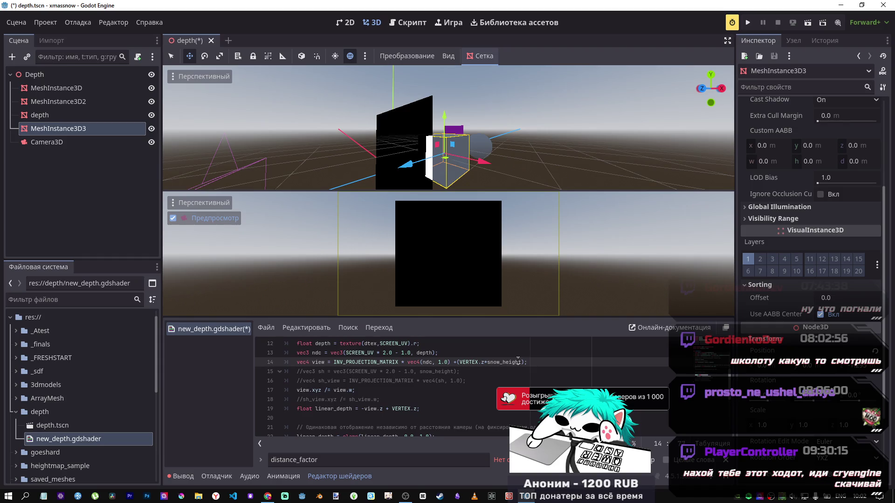
double_click(518, 362)
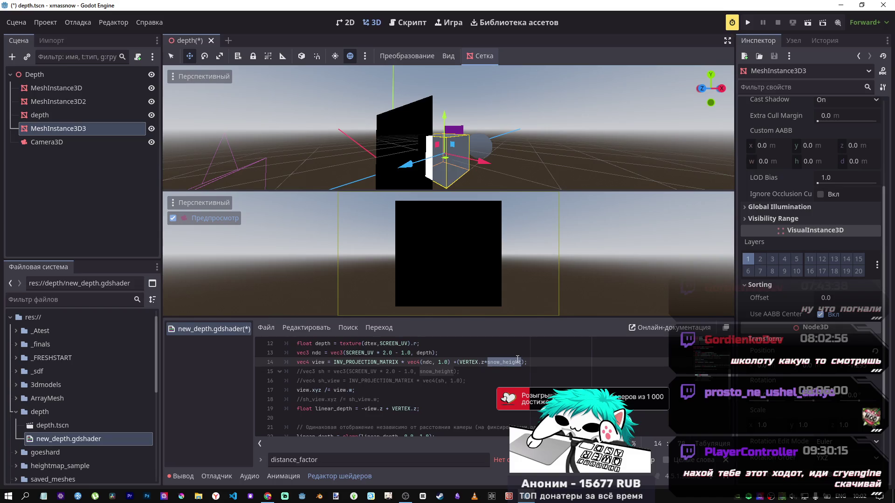
left_click(458, 362)
type("-")
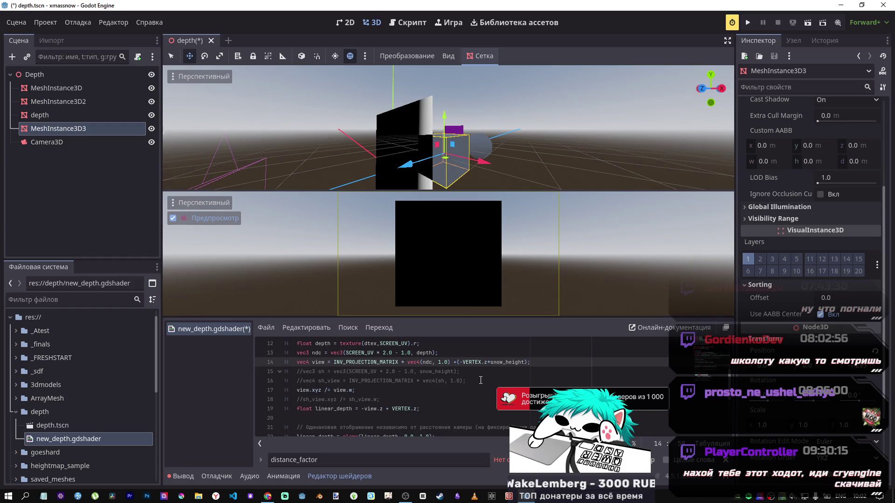
Change line 14's term to use VERTEX.x and frame the plane in the viewport.
left_click_drag(470, 187, 433, 158)
key("f")
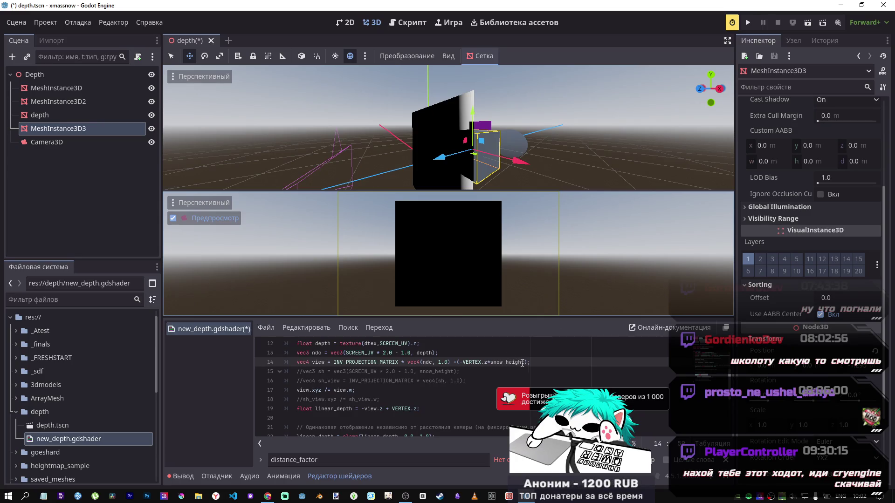
double_click(485, 363)
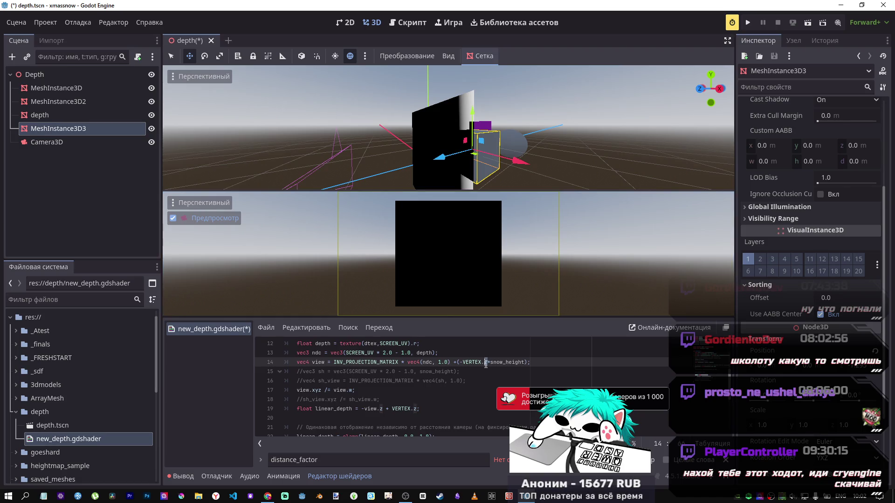
type("x")
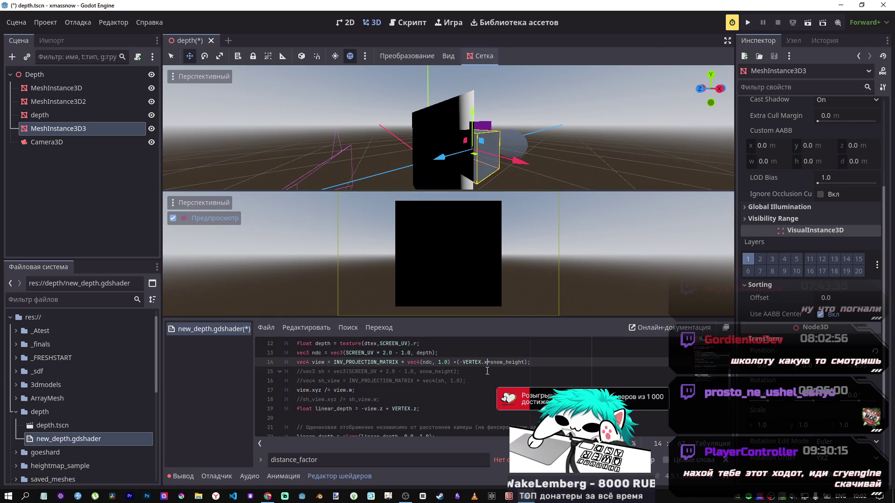
mouse_move(479, 183)
left_mouse_down()
mouse_move(389, 179)
mouse_move(425, 144)
mouse_move(330, 173)
mouse_move(427, 141)
mouse_move(387, 163)
left_mouse_up()
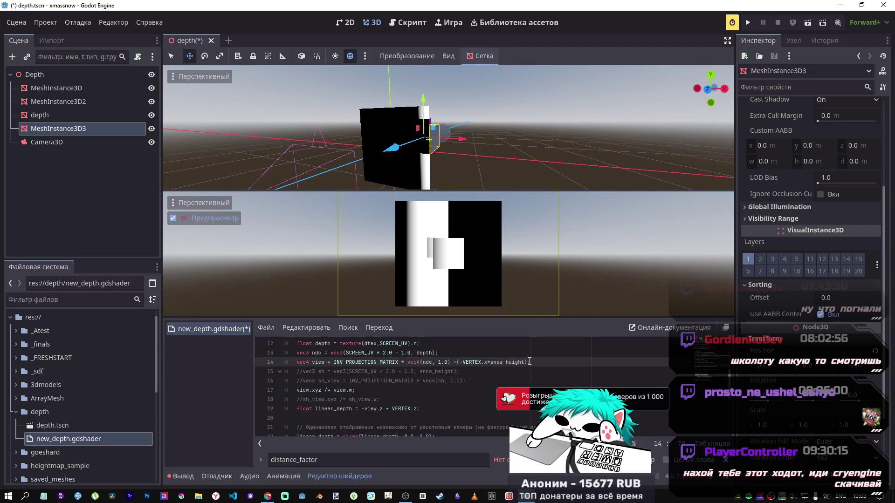
Move +(VERTEX.x*snow_height) from line 14 to the end of line 19's linear_depth.
left_click_drag(527, 362, 459, 362)
left_click(459, 362)
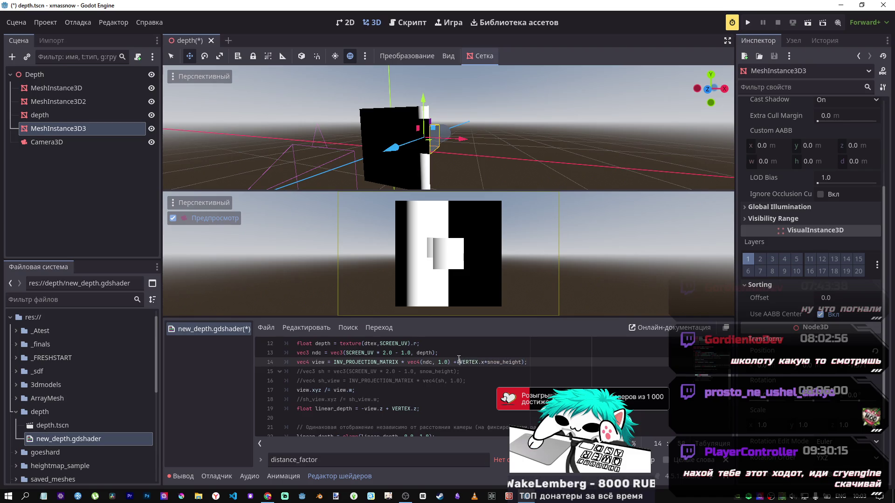
left_click_drag(453, 362, 525, 363)
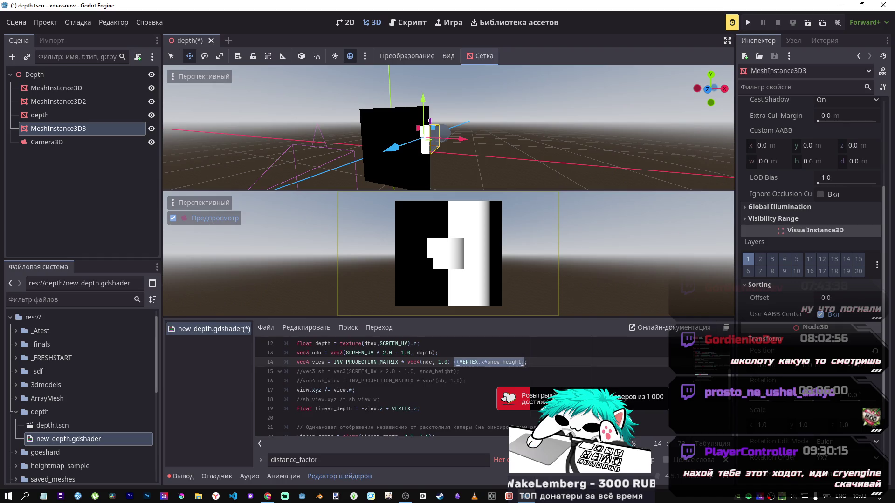
key("BackSpace")
left_click(419, 409)
key("ctrl+v")
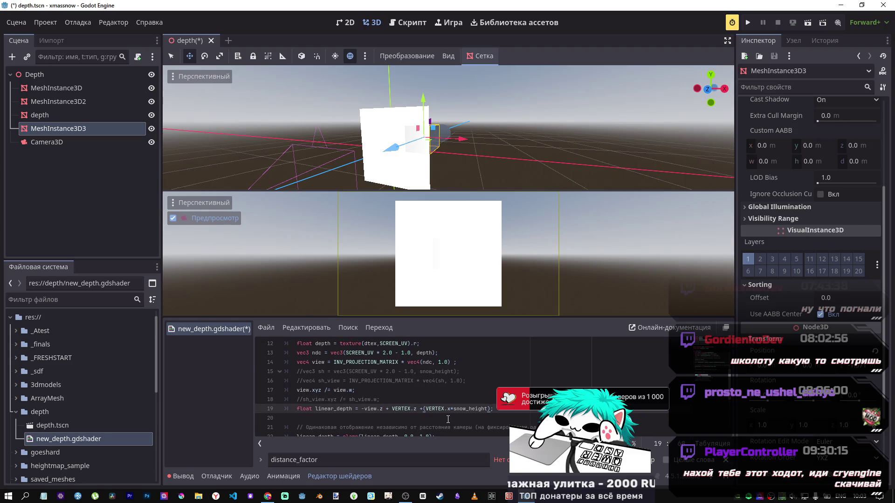
Save the shader and nudge the cube along its Z axis.
key("ctrl+s")
mouse_move(396, 148)
left_mouse_down()
mouse_move(373, 173)
mouse_move(385, 163)
left_mouse_up()
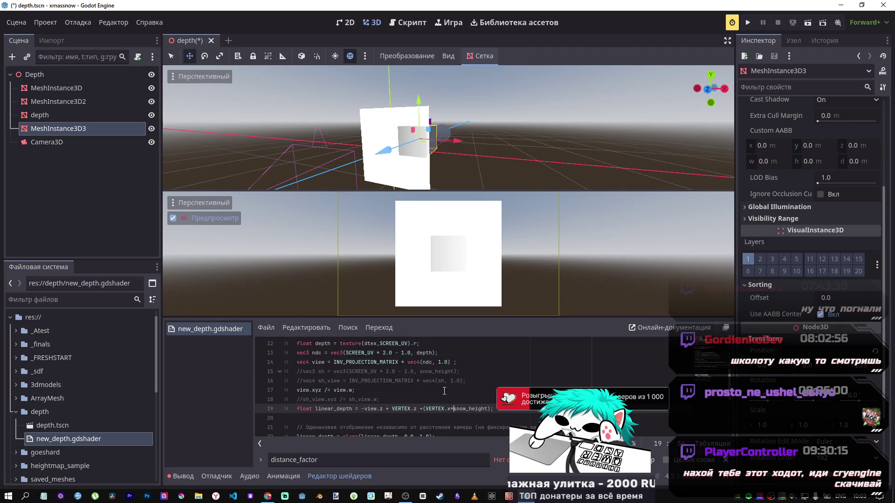
left_click(490, 408)
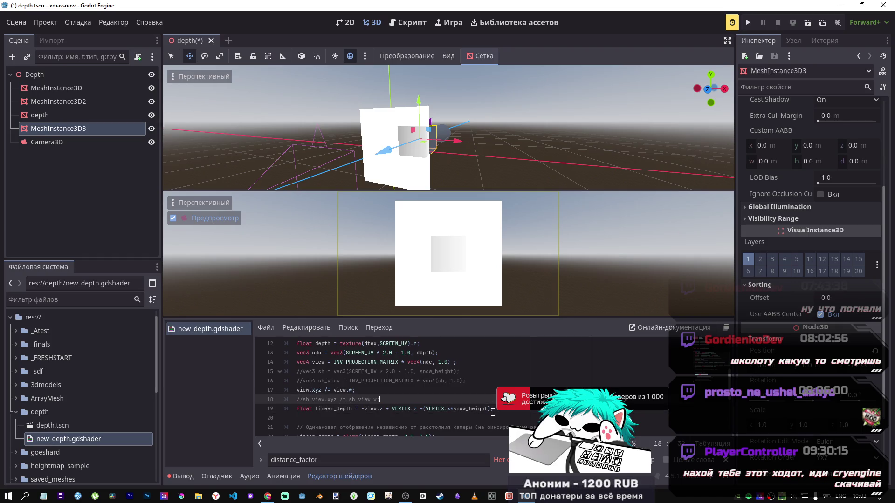
key("ctrl+shift+Left")
key("ctrl+shift+Left")
key("ctrl+shift+Left")
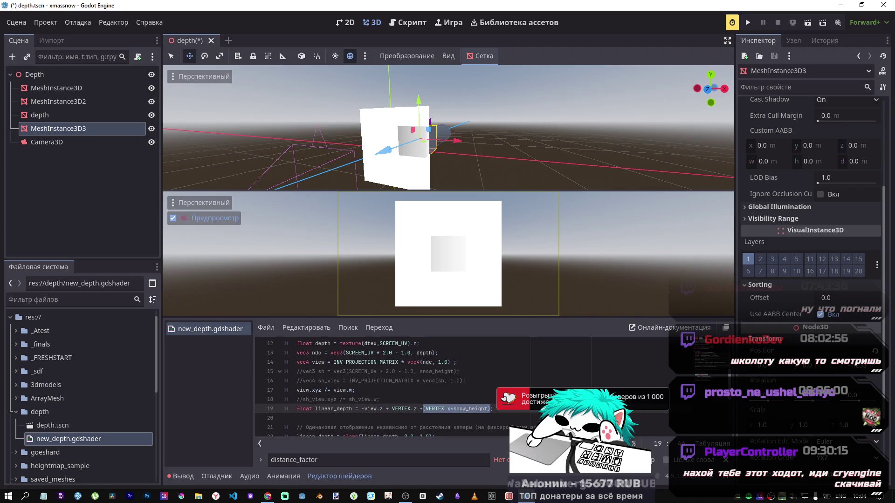
Change line 19's term to (VERTEX.z*snow_height) and move the cube further along Z.
double_click(448, 408)
type("z")
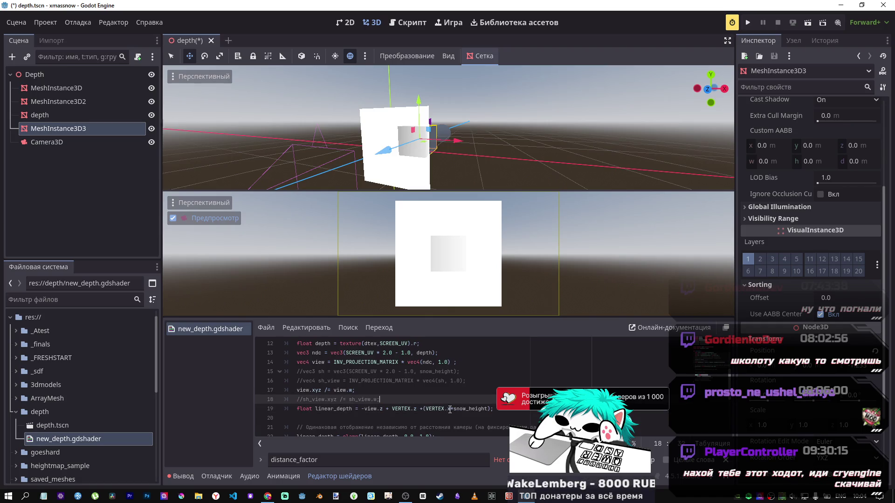
left_click_drag(491, 410, 419, 411)
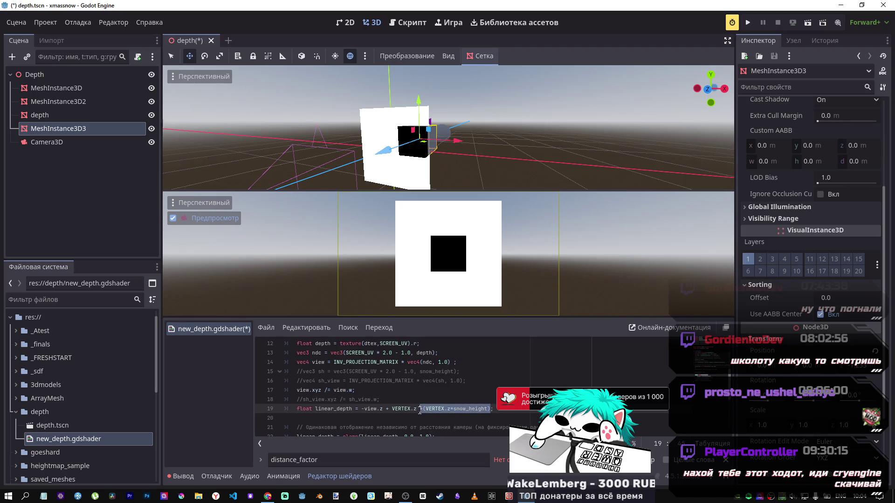
left_click(423, 409)
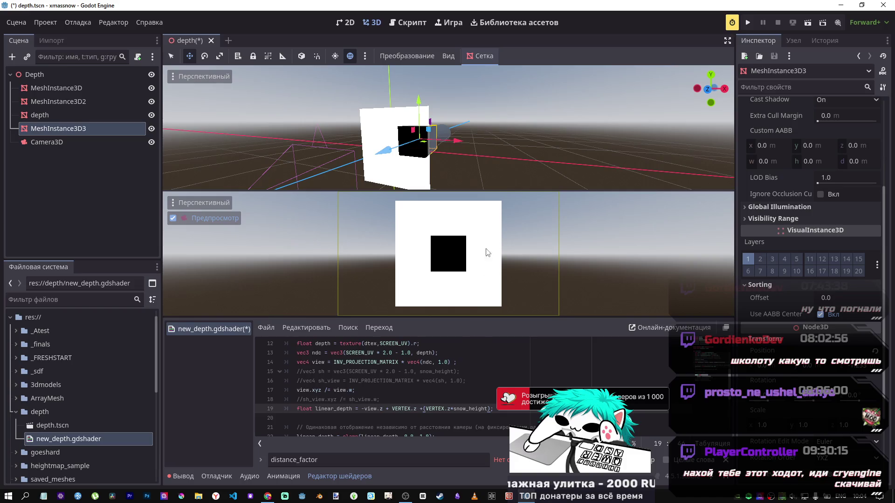
mouse_move(375, 150)
left_mouse_down()
mouse_move(421, 140)
mouse_move(378, 156)
left_mouse_up()
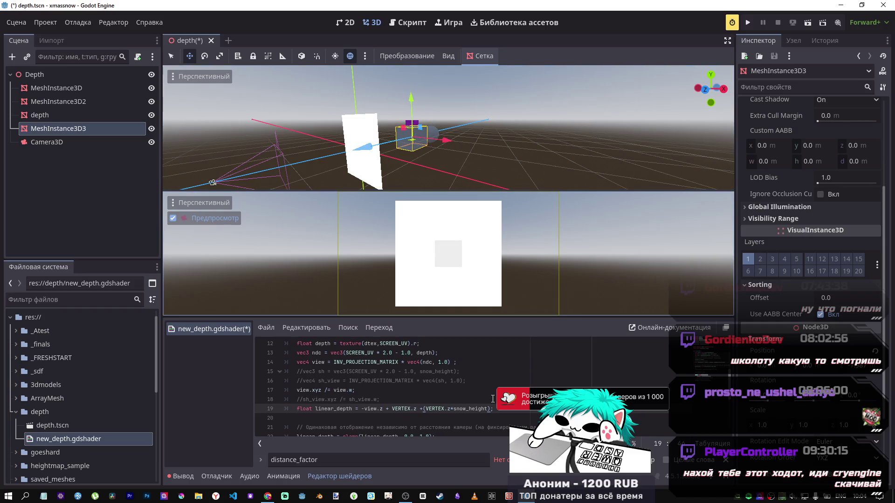
scroll(370, 389, "up", 2)
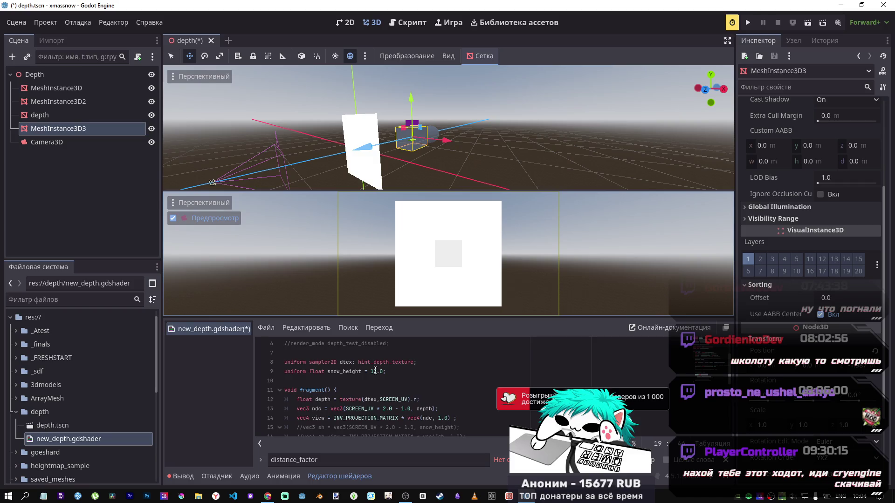
Make the operator before line 19's snow_height term a minus, save, and move the cube toward the camera.
scroll(410, 379, "down", 2)
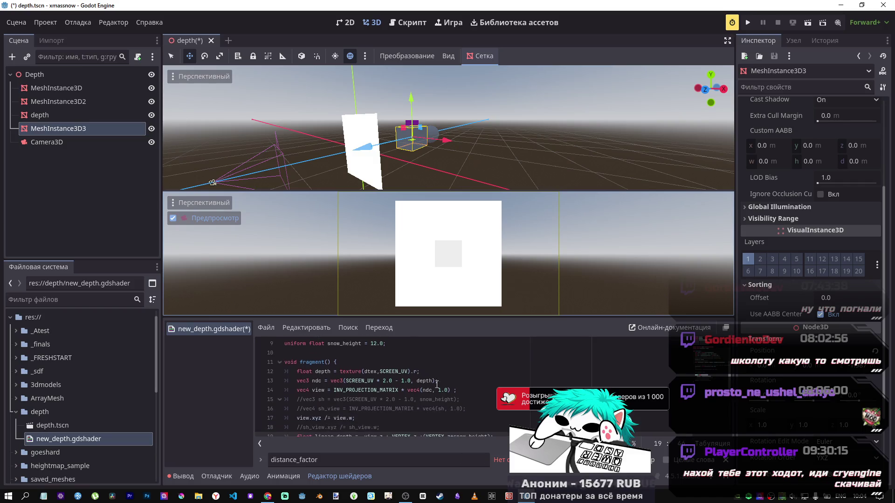
left_click(452, 409)
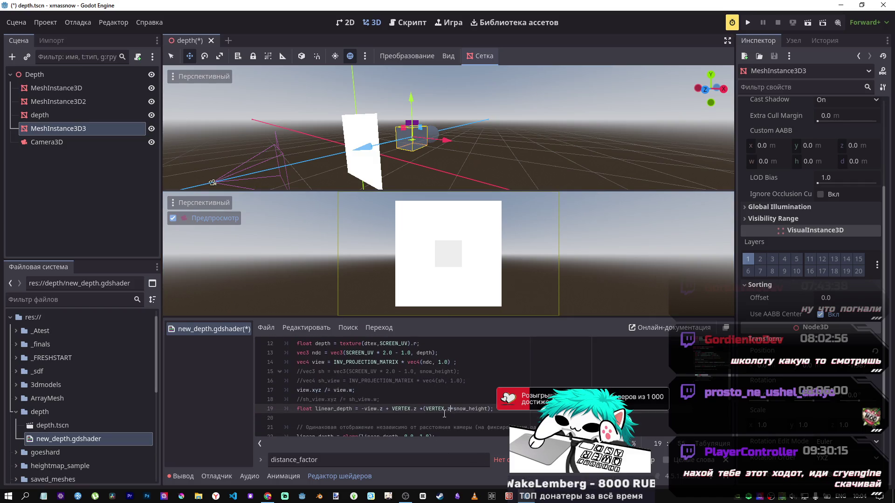
left_click(422, 408)
key("BackSpace")
type("-")
key("ctrl+s")
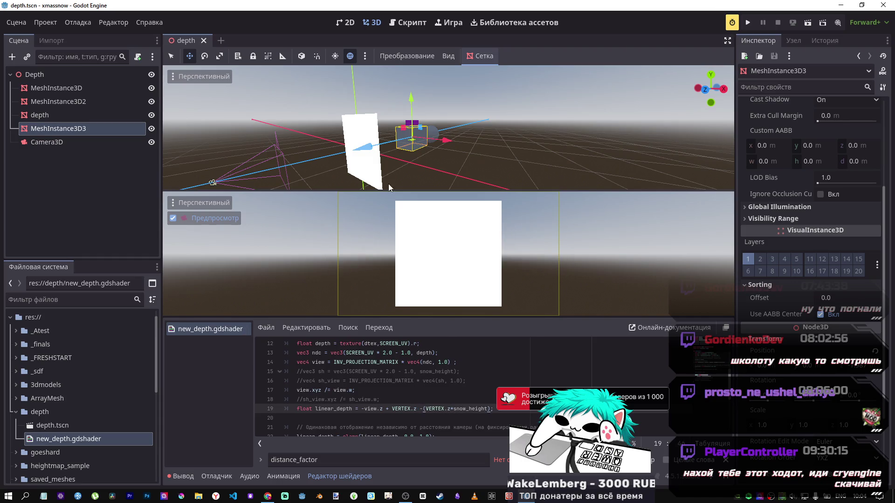
left_click_drag(360, 148, 275, 169)
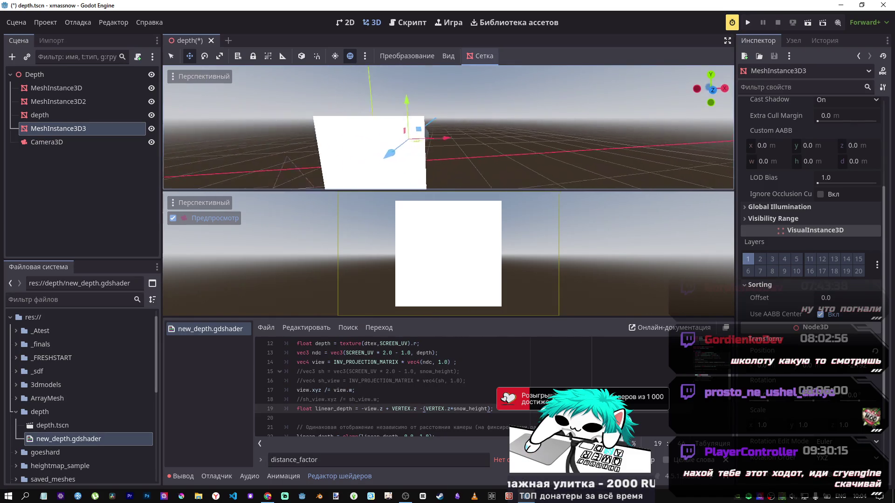
Delete (VERTEX.z*snow_height) from line 19, leaving linear_depth = -view.z + VERTEX.z.
scroll(447, 128, "down", 5)
left_click_drag(447, 128, 377, 139)
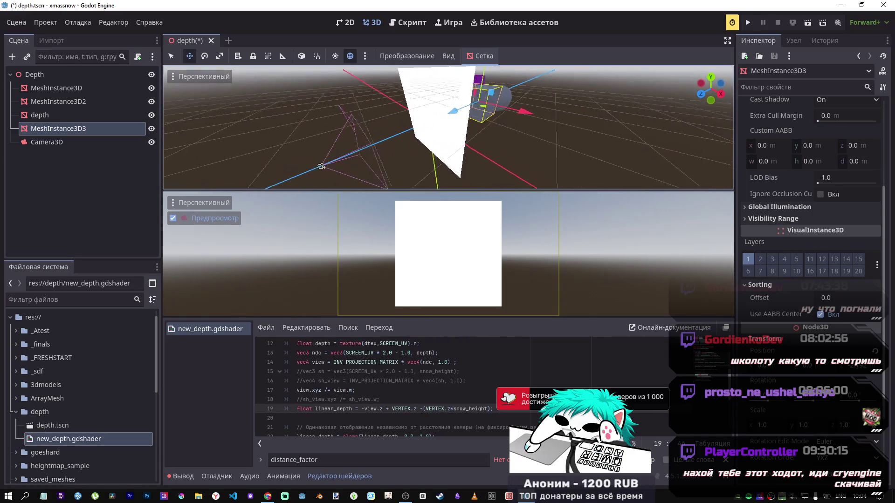
left_click(460, 404)
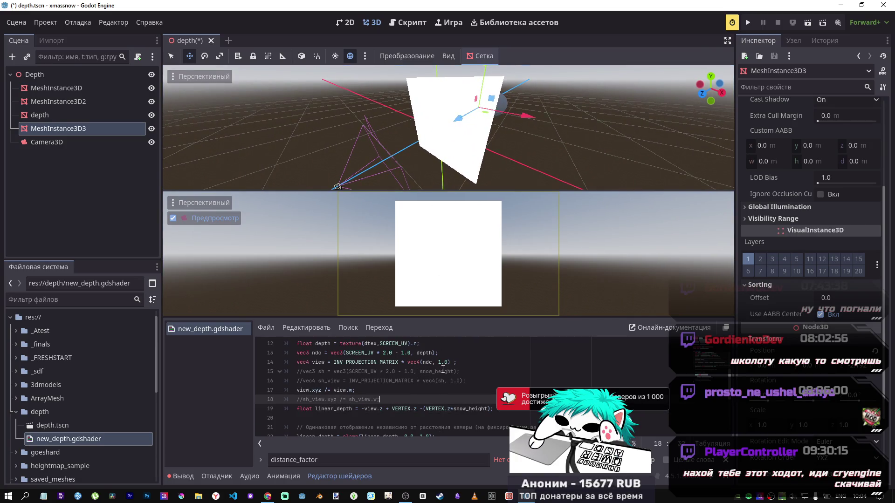
left_click(458, 363)
left_click_drag(492, 408, 421, 408)
key("BackSpace")
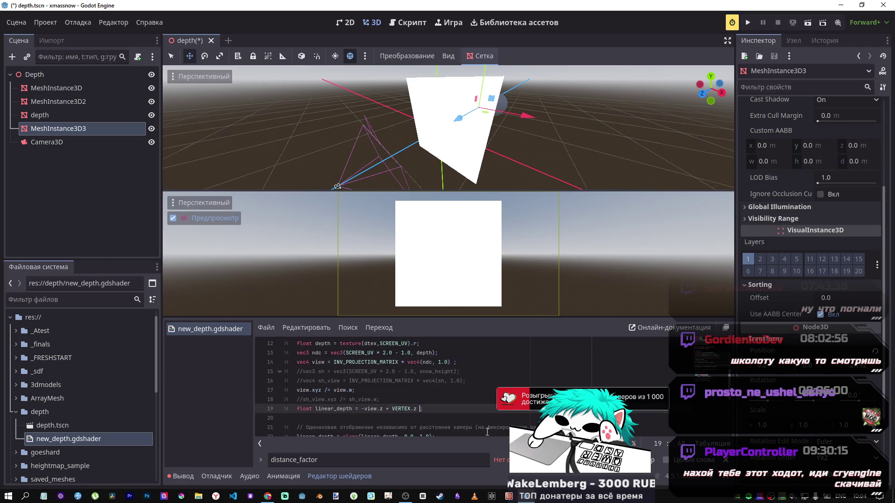
type(";")
Append a -(VERTEX term to line 14 and save the shader.
left_click(455, 361)
type("-(VERTEX")
scroll(461, 368, "up", 1)
key("ctrl+s")
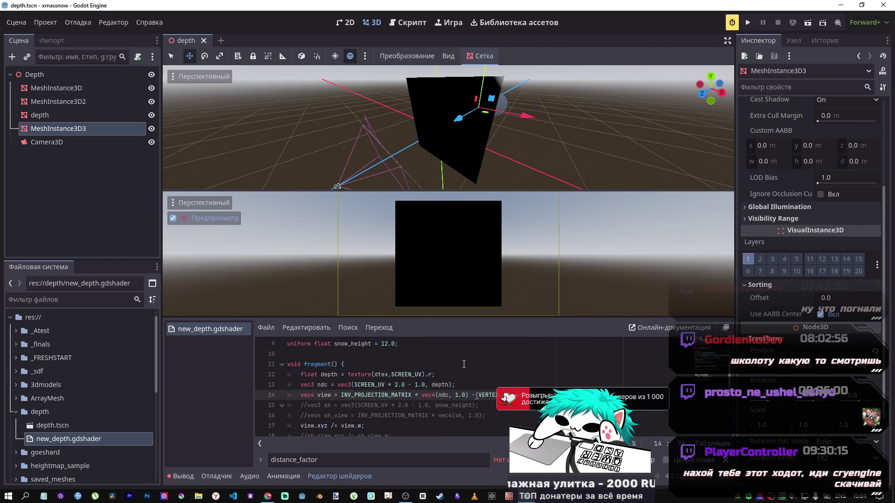
mouse_move(448, 131)
left_mouse_down()
mouse_move(513, 122)
mouse_move(437, 138)
left_mouse_up()
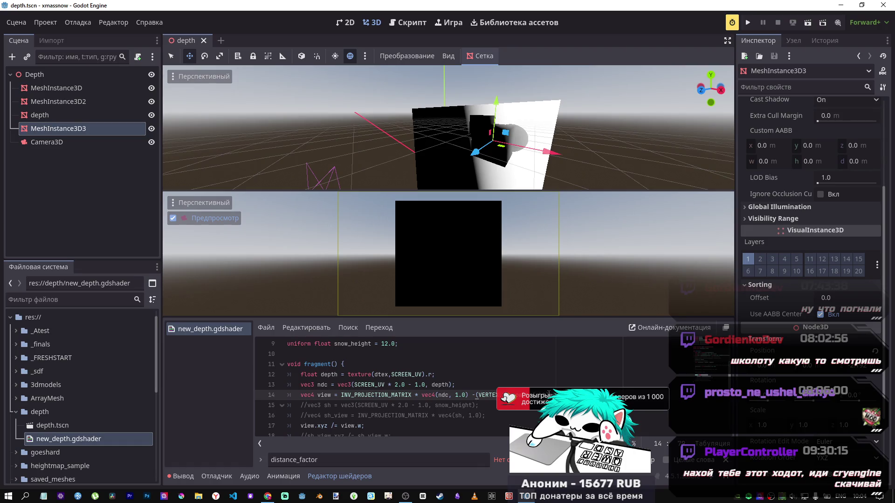
Remove the added term from line 14 and confirm the preview plane is white.
left_click_drag(549, 395, 473, 395)
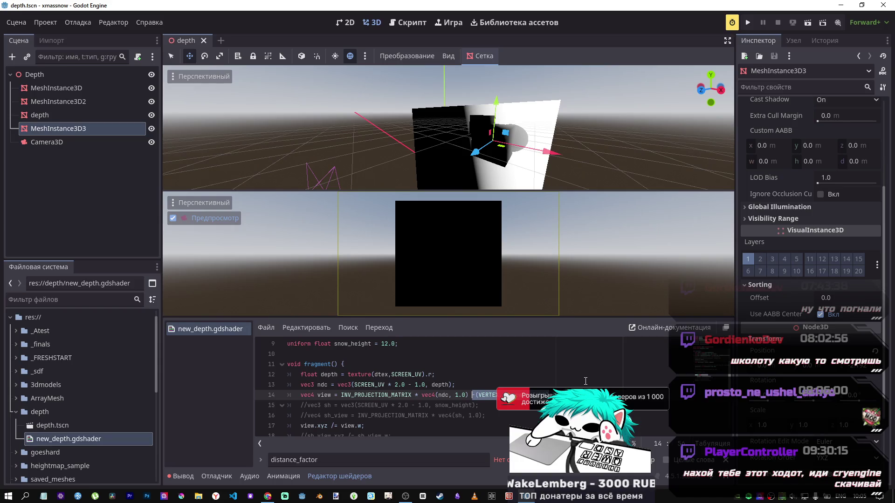
key("BackSpace")
key("BackSpace")
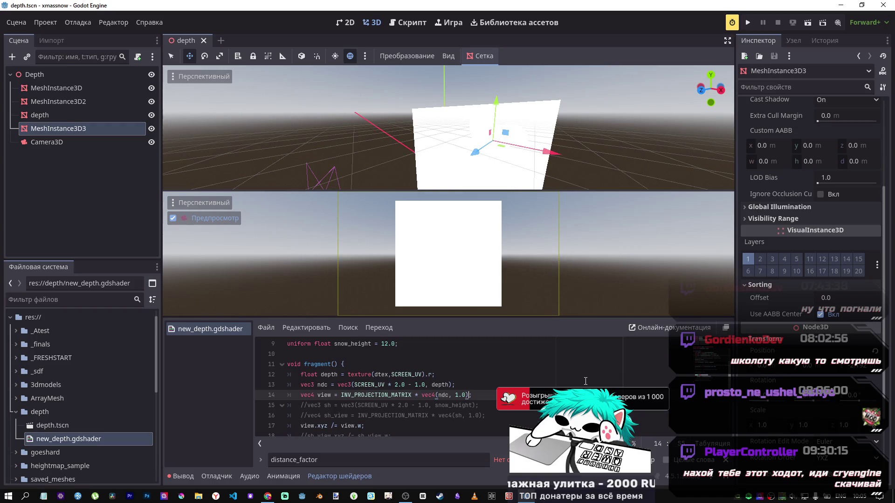
mouse_move(512, 139)
left_mouse_down()
mouse_move(442, 135)
mouse_move(355, 152)
mouse_move(541, 141)
left_mouse_up()
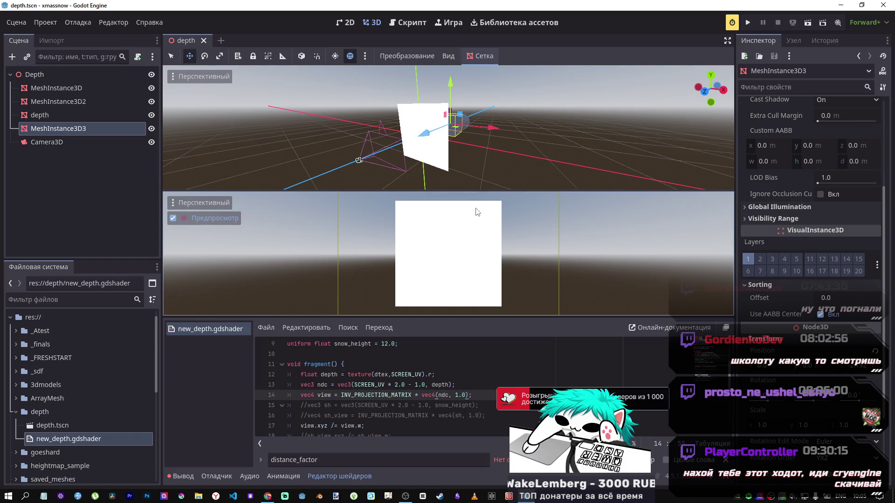
scroll(344, 405, "down", 3)
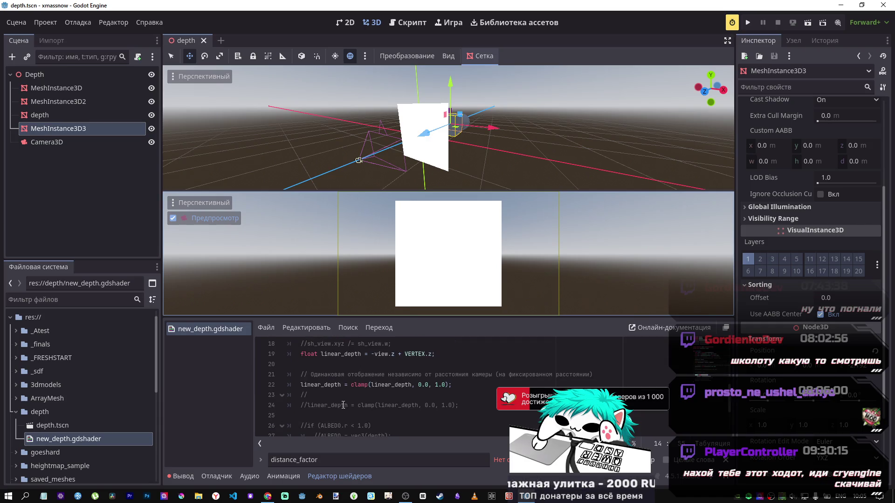
scroll(349, 403, "down", 1)
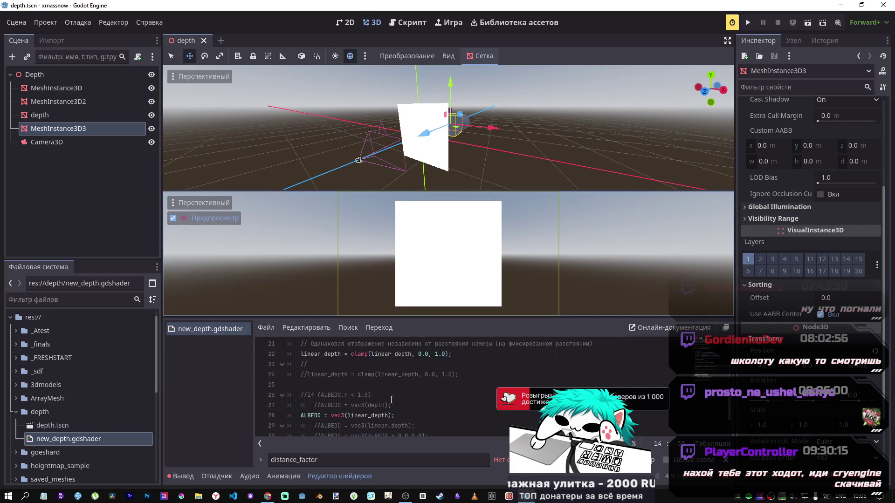
scroll(445, 378, "up", 1)
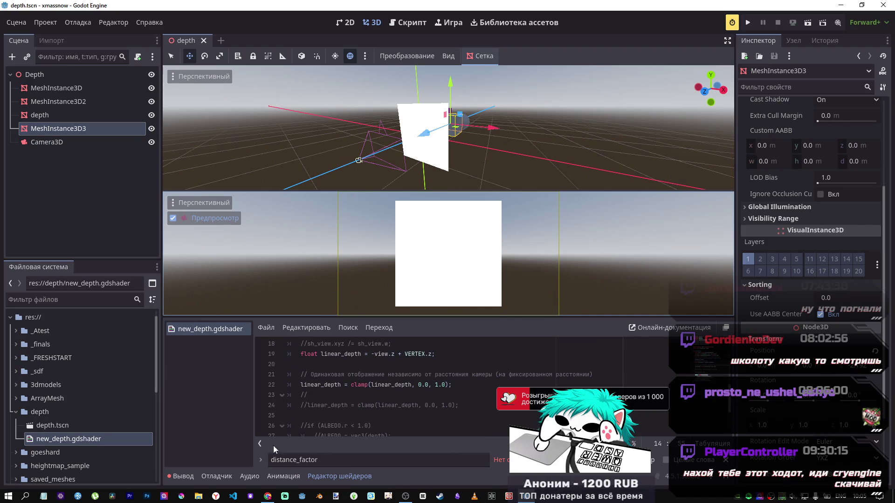
mouse_move(268, 496)
left_click(268, 471)
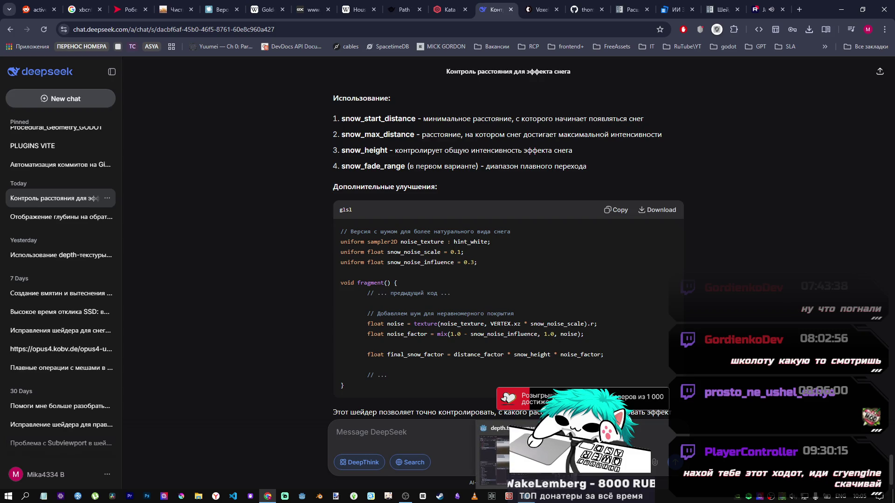
Select all the shader code in the Godot editor.
left_click(525, 496)
scroll(439, 388, "up", 8)
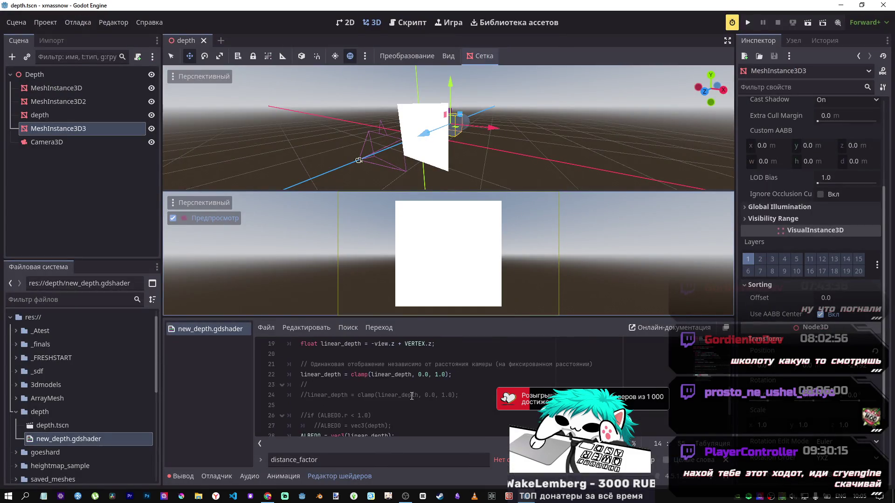
key("ctrl+a")
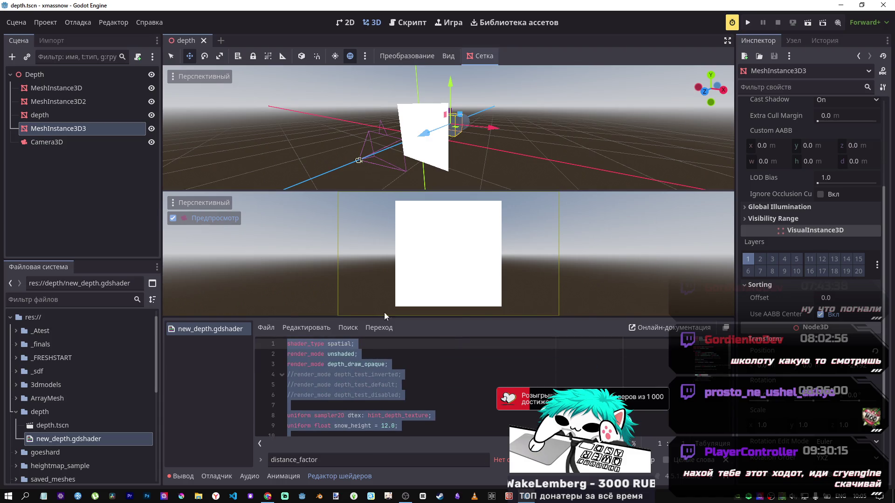
key("alt+Tab")
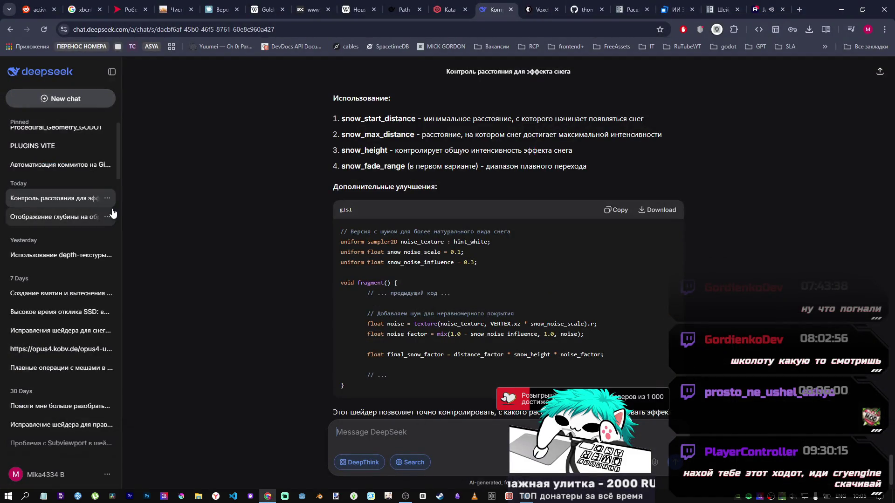
Start a new DeepSeek chat and type 'ответ 1 предложение' and 'прокомментируй каждый'.
left_click(85, 99)
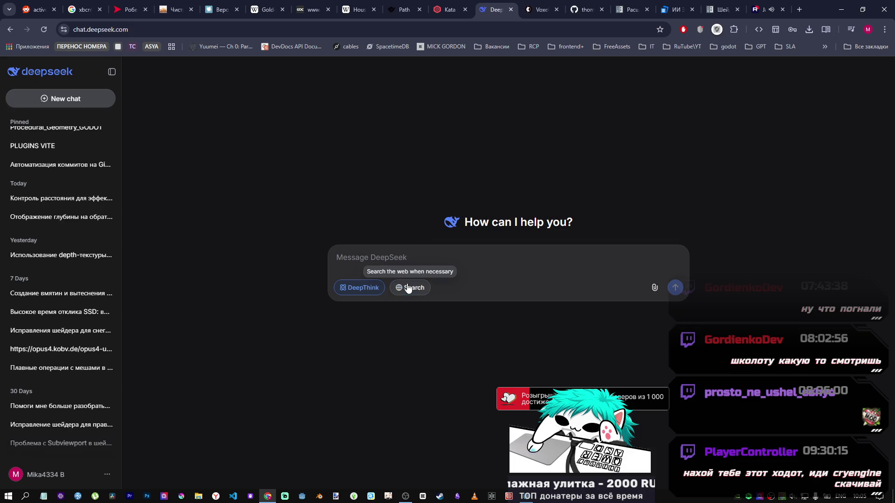
type("g")
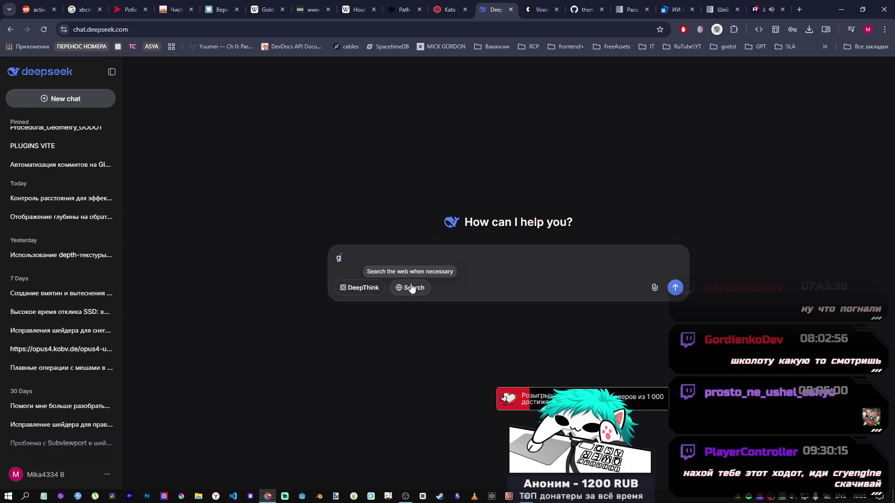
key("BackSpace")
key("alt+shift")
type("ответ 1 абз")
type("ац")
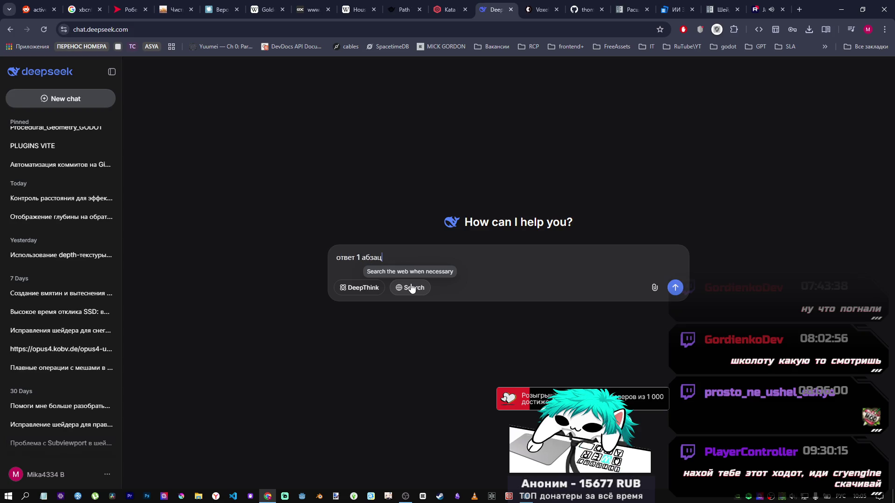
type("оцо")
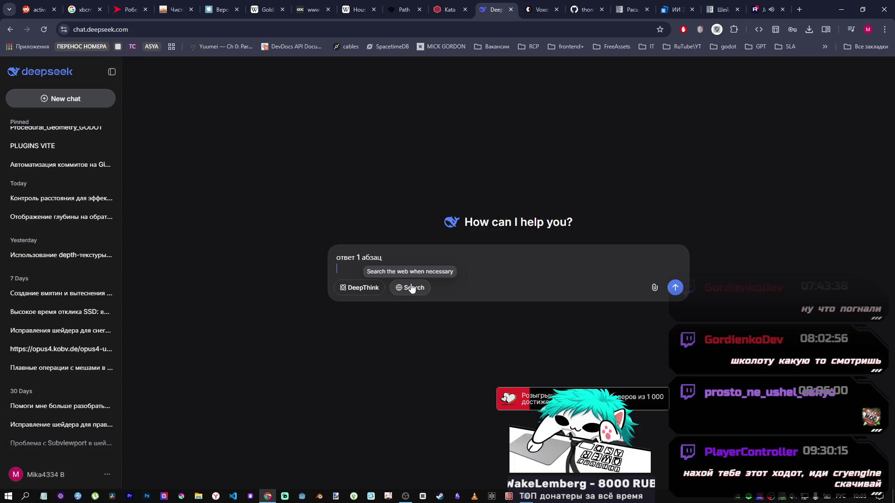
type("ком")
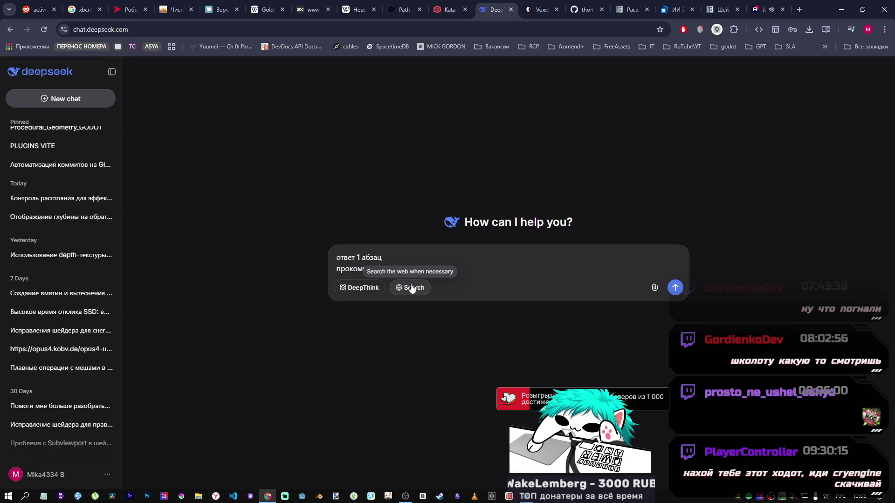
type("менуй")
left_click_drag(363, 256, 383, 256)
type("предложение")
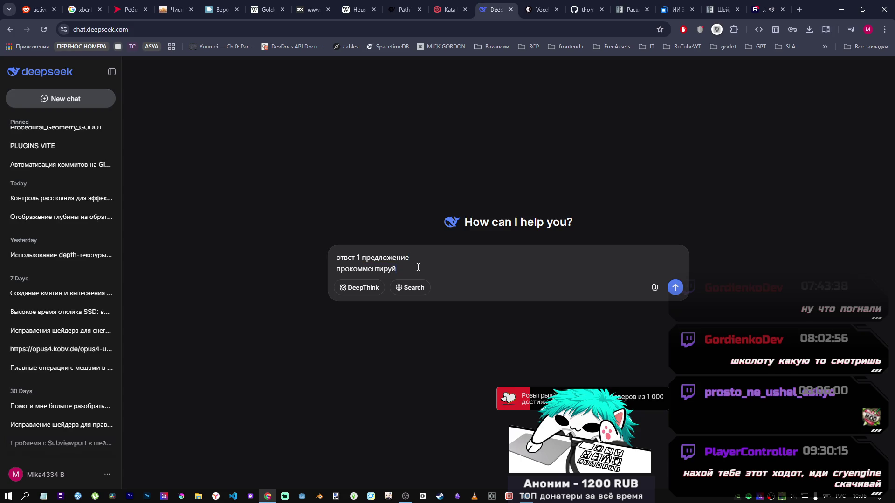
type("вс")
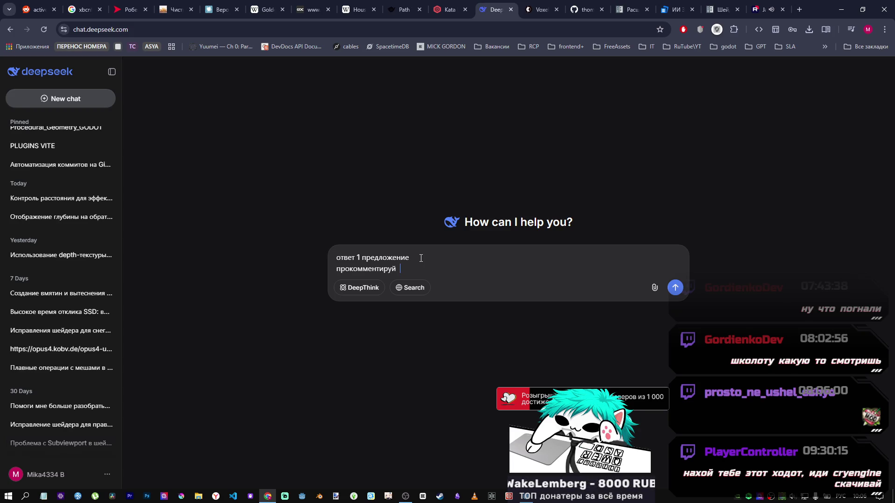
type("кажд")
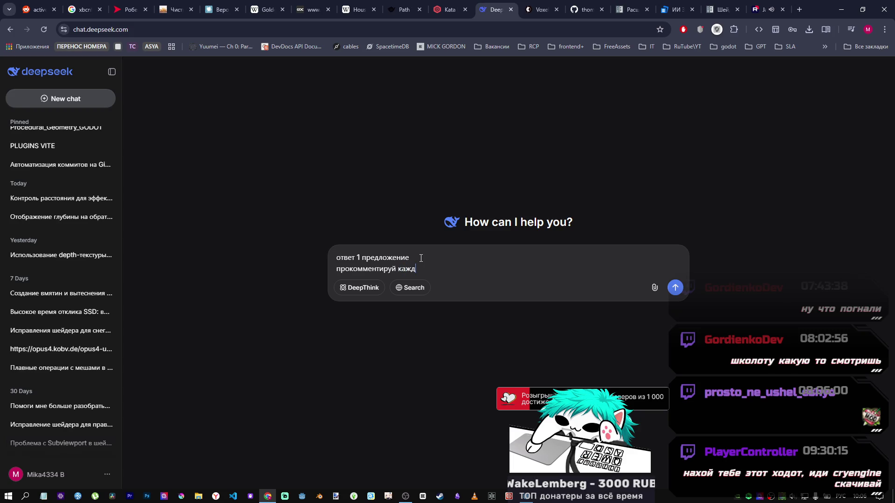
type("й")
Paste the shader code on a new line and send the message.
key("shift+Return")
key("ctrl+v")
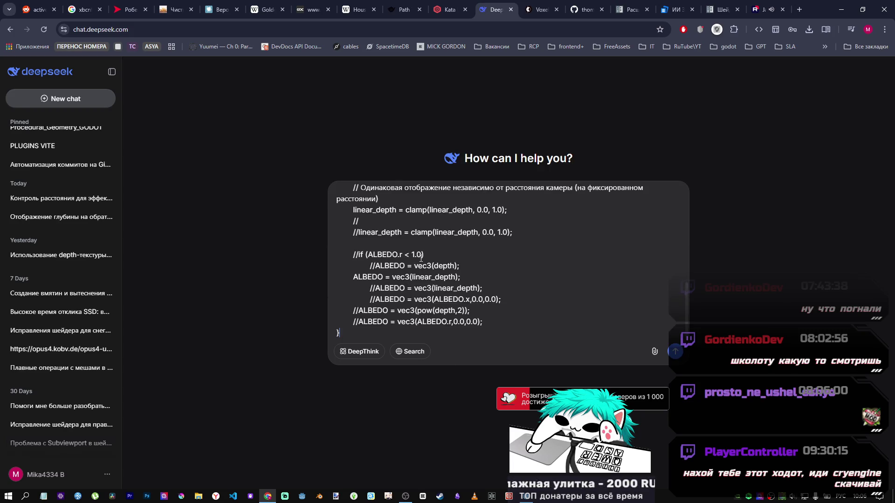
scroll(418, 261, "up", 10)
scroll(437, 282, "down", 1)
scroll(437, 282, "up", 2)
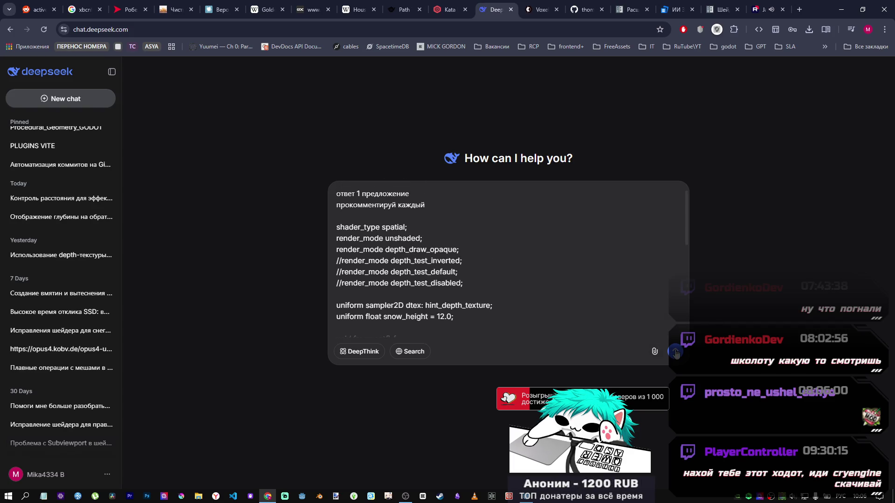
key("Return")
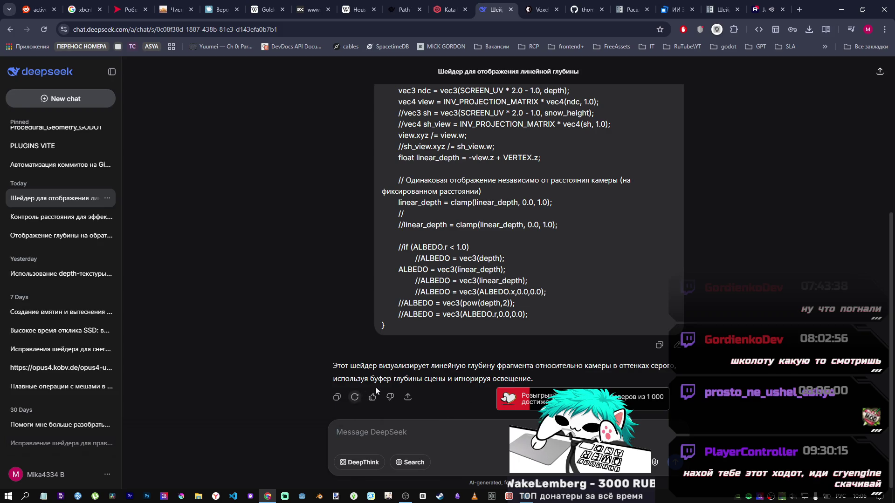
Edit the sent message: drop the one-sentence line, change 'каждый' to 'всё', and resend.
left_click(675, 345)
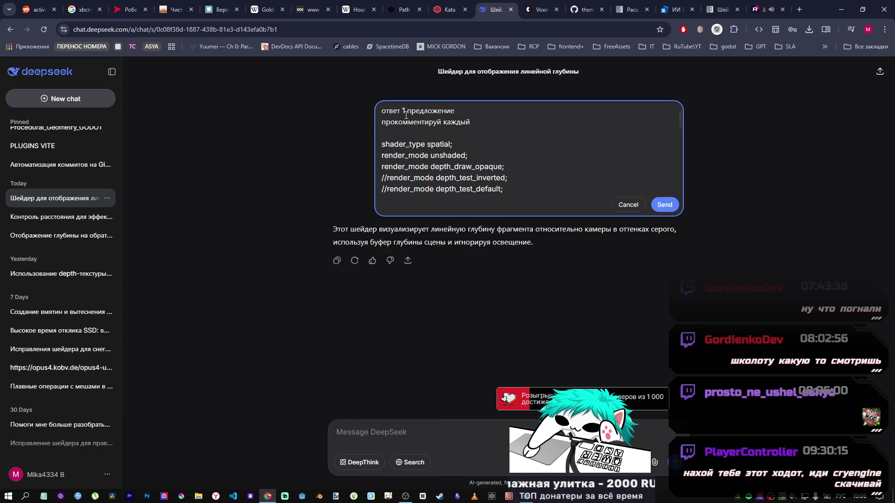
left_click_drag(456, 113, 293, 118)
key("BackSpace")
key("Delete")
double_click(458, 111)
type("всё")
left_click(662, 203)
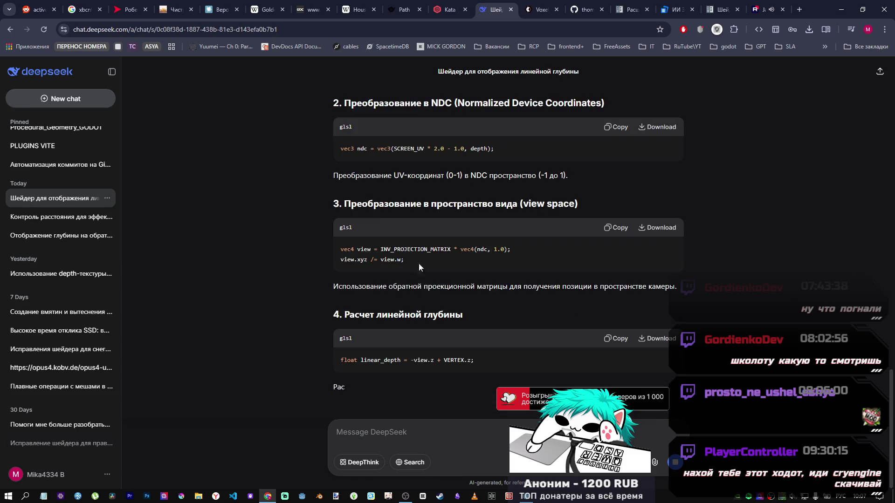
Read the section-by-section reply, then bring up the RuTube video tab.
scroll(382, 221, "up", 1)
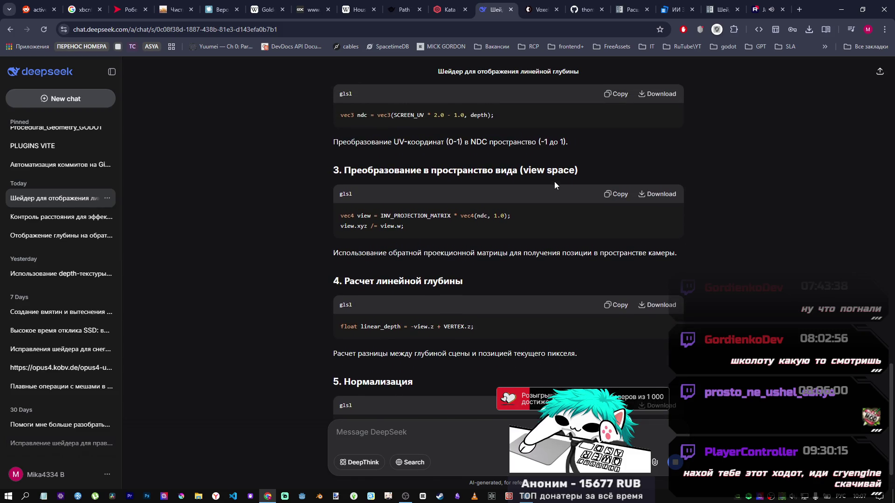
left_click_drag(343, 171, 577, 170)
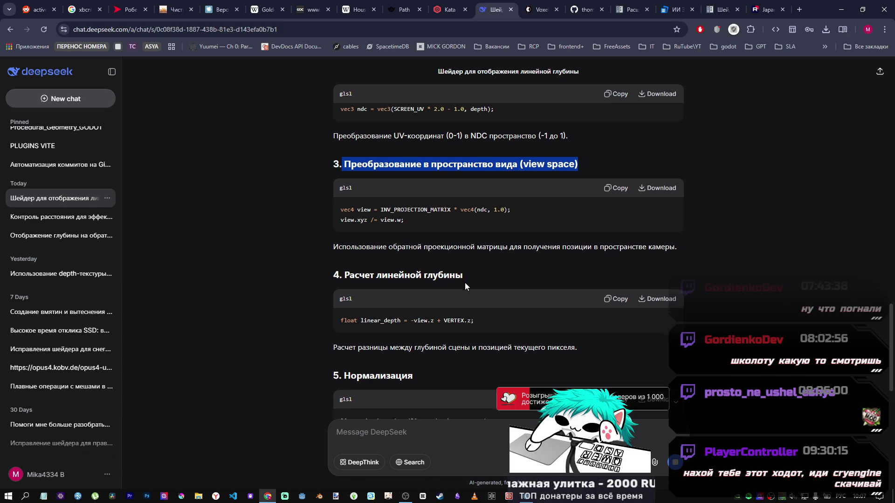
scroll(465, 282, "down", 2)
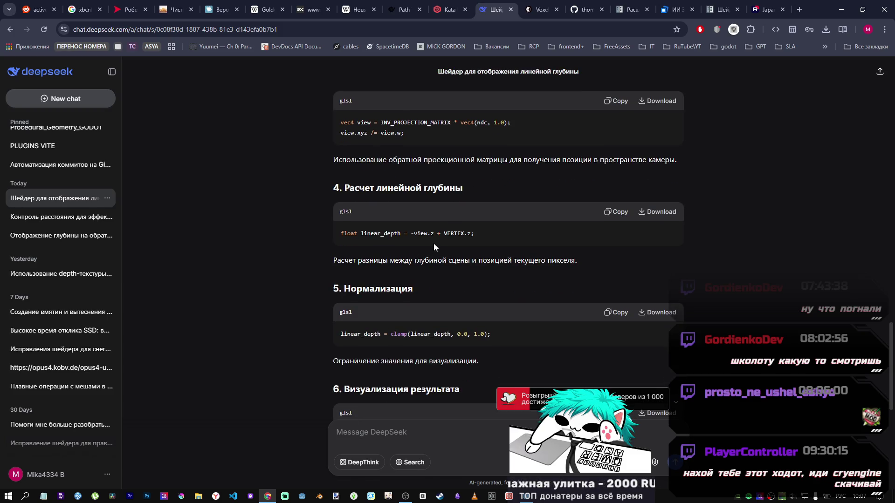
left_click(767, 9)
left_click(541, 130)
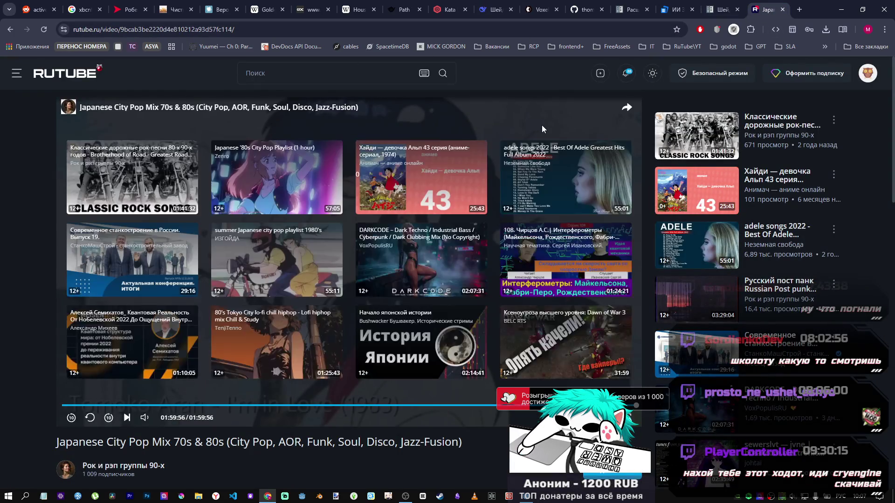
Browse RuTube's continue-watching row and open the peaceful rainy lofi video.
left_click(11, 29)
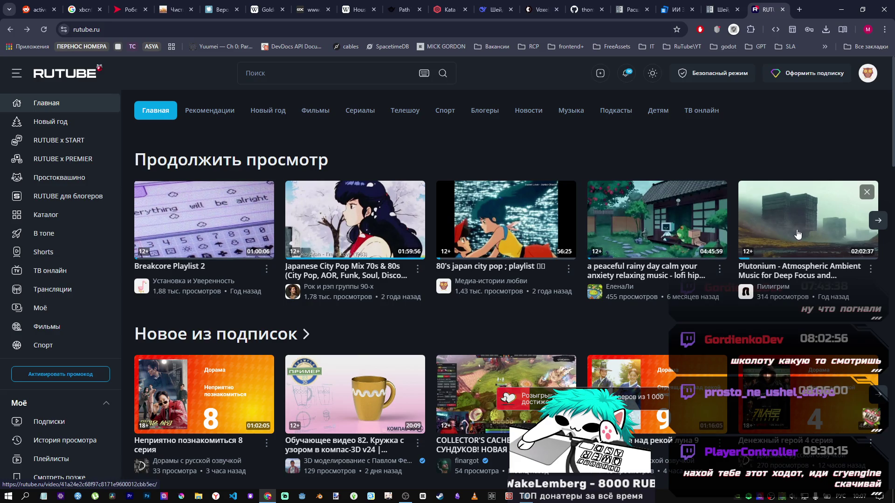
left_click(876, 220)
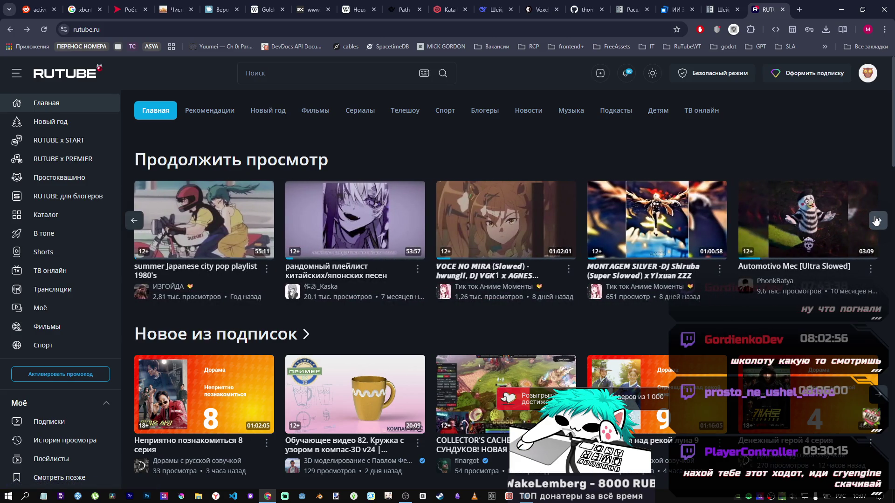
left_click(877, 220)
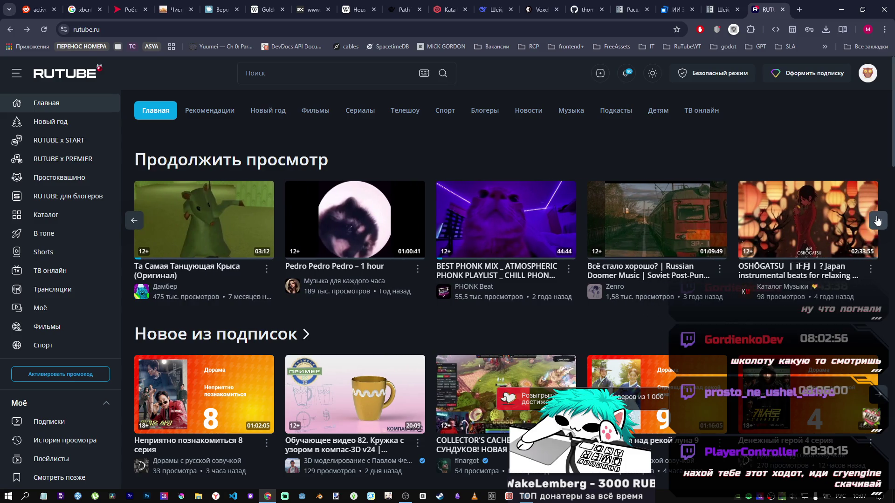
left_click(877, 220)
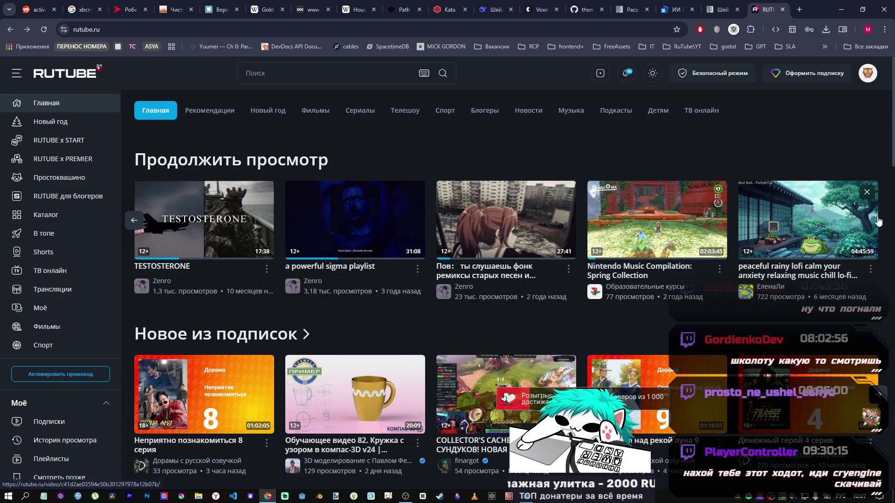
mouse_move(860, 242)
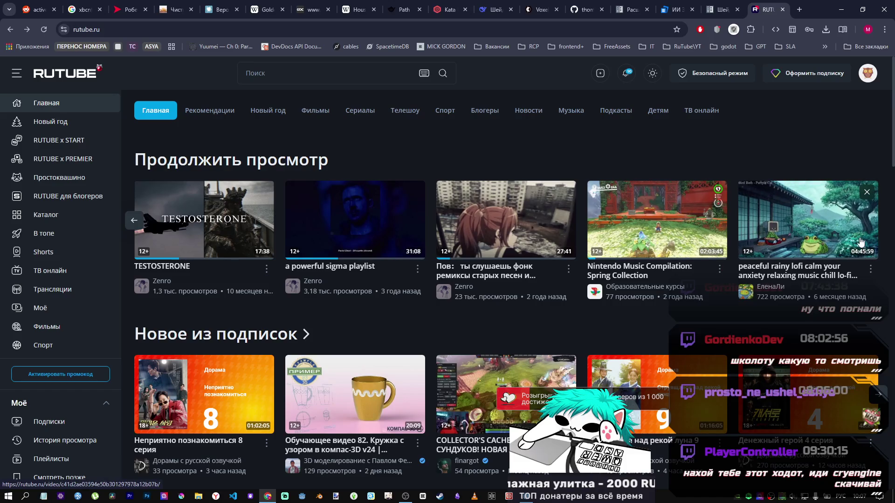
left_click(739, 229)
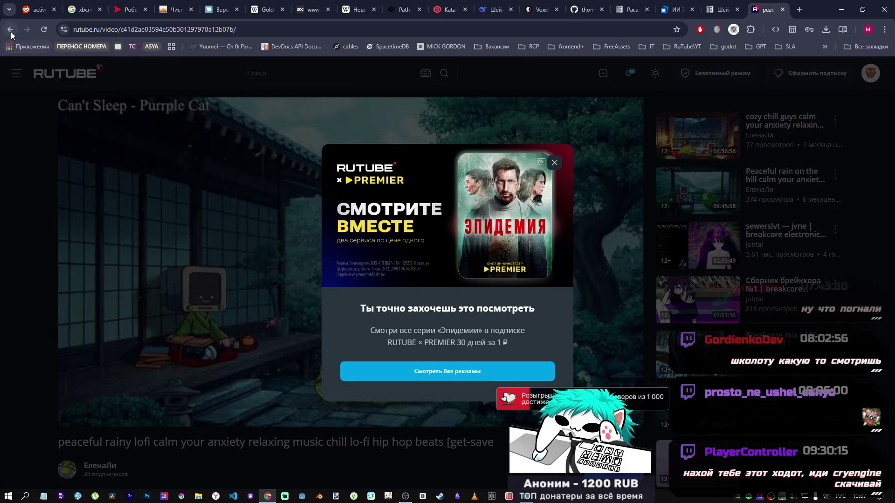
Open the Nintendo Music Compilation video and restart it from the first track.
left_click(9, 29)
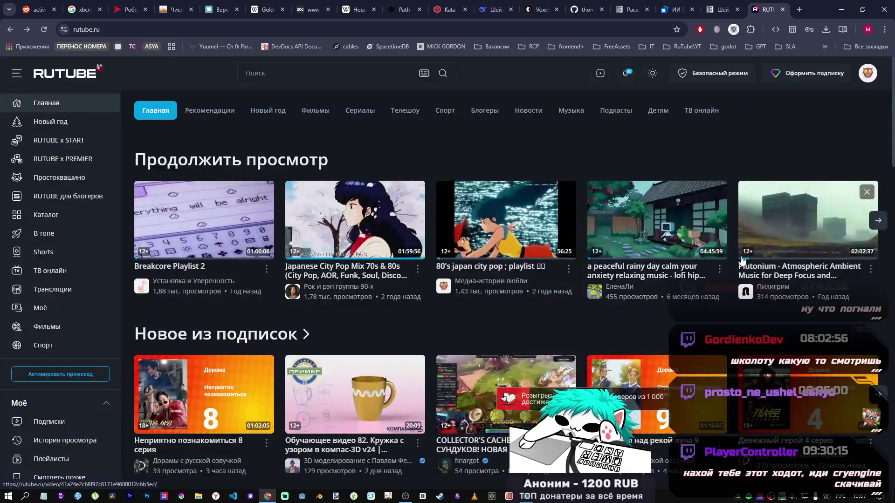
left_click(885, 221)
left_click(885, 221)
left_click(886, 222)
left_click(886, 222)
left_click(885, 221)
left_click(656, 238)
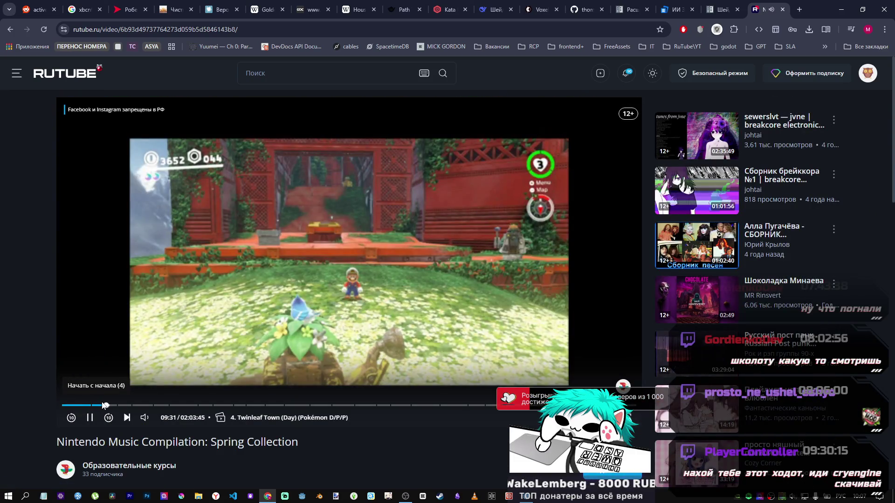
left_click_drag(107, 406, 31, 403)
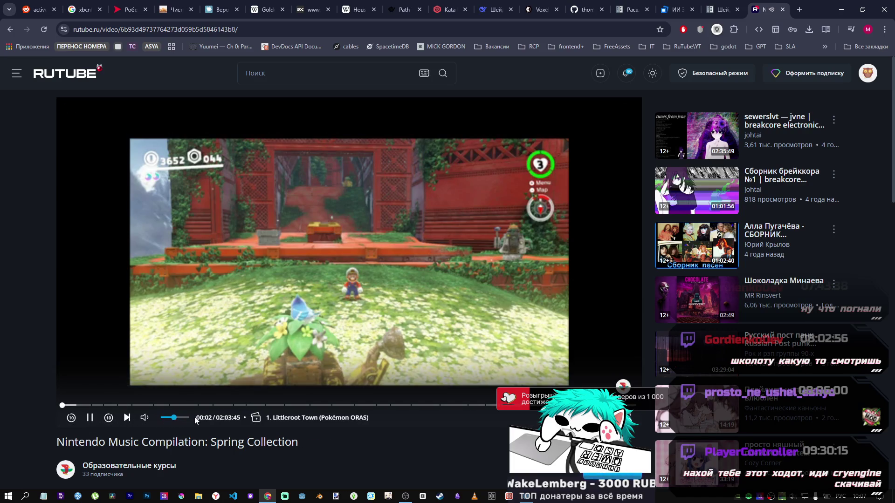
Pause the compilation and play the peaceful rainy day video instead.
left_click(405, 498)
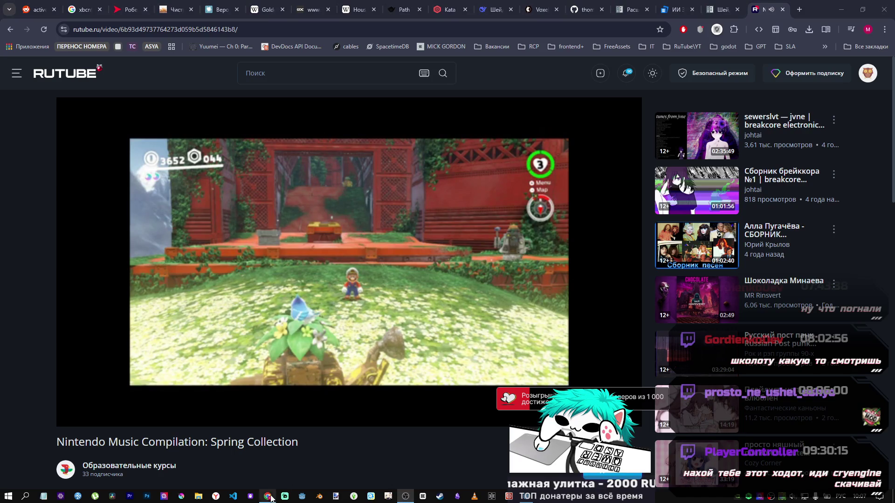
left_click(195, 459)
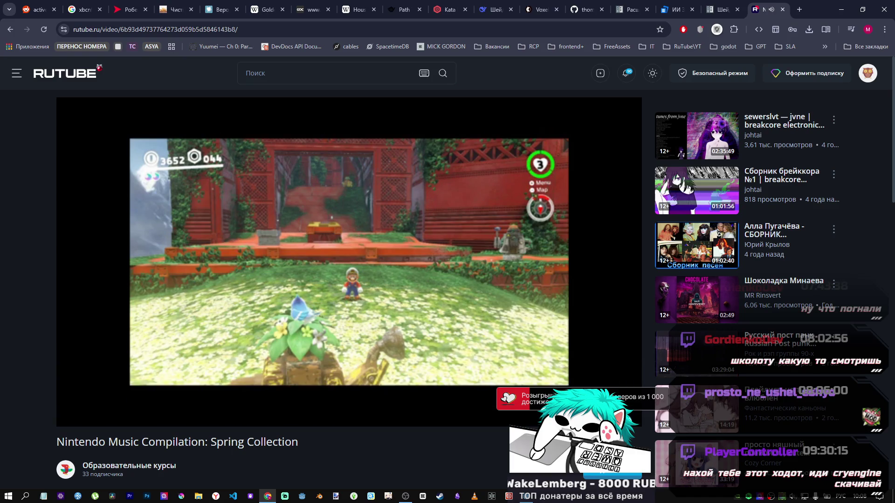
left_click(265, 306)
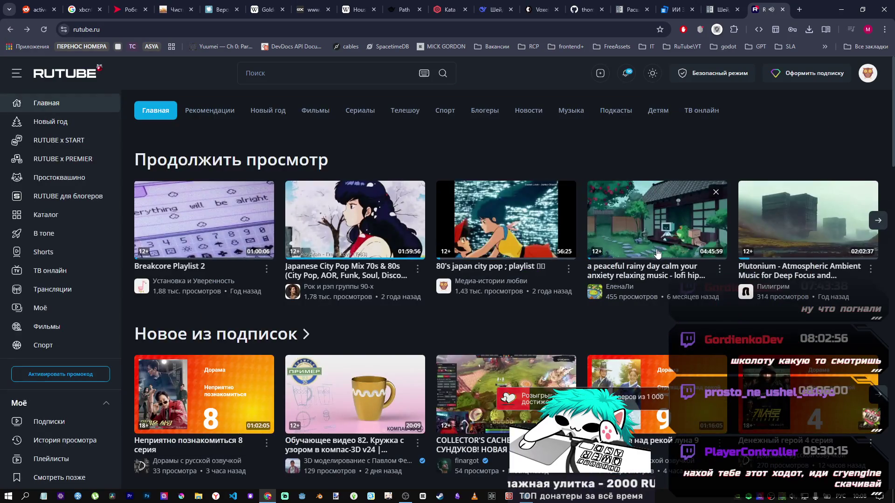
left_click(877, 221)
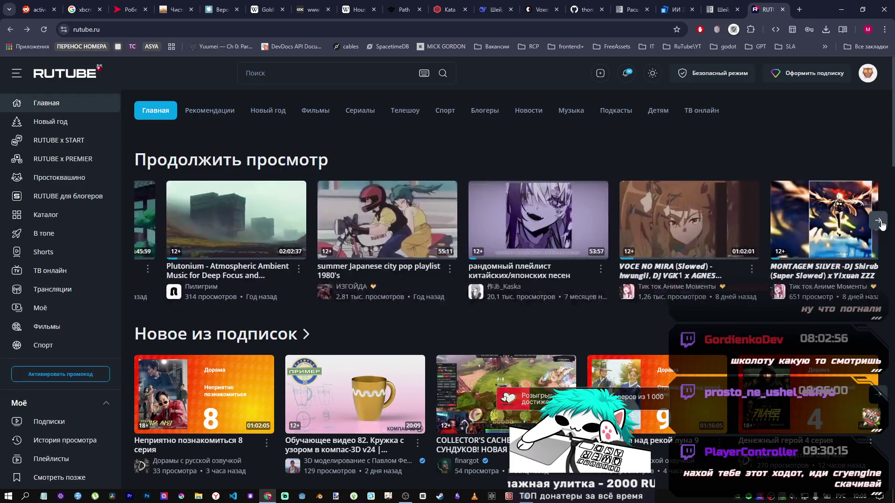
left_click(134, 221)
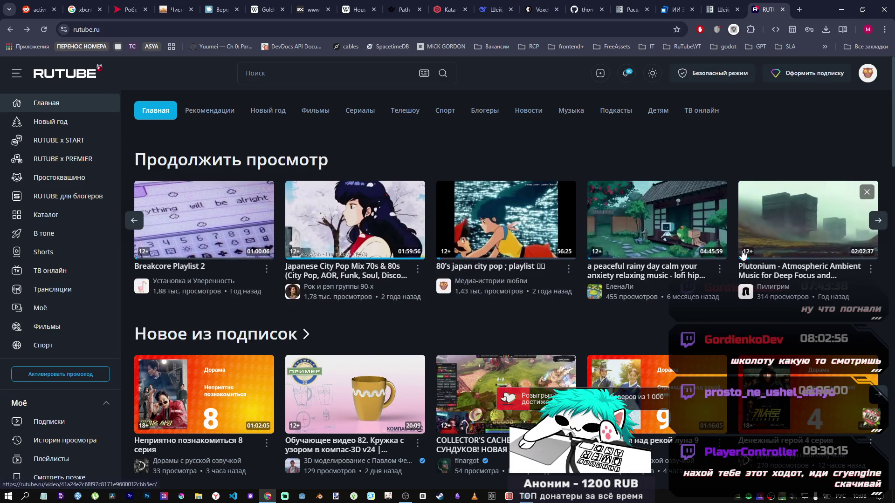
left_click(667, 233)
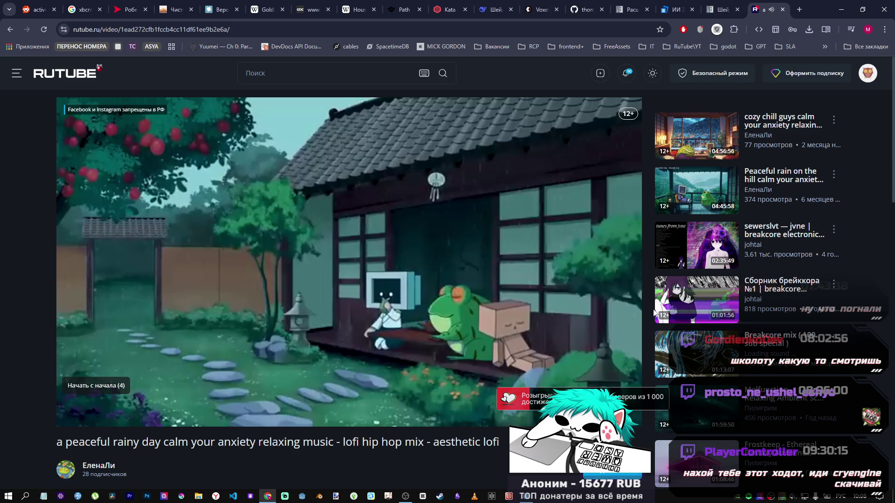
Bring the DeepSeek shader chat back to the front.
mouse_move(567, 289)
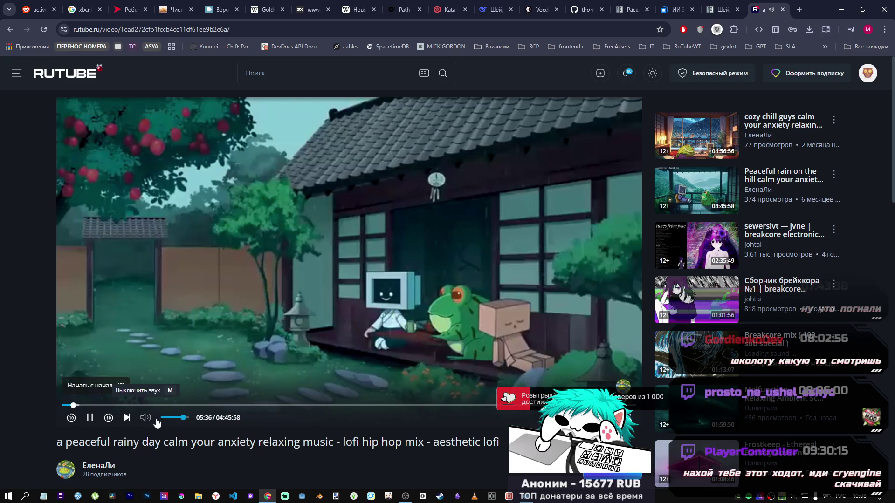
left_click(405, 497)
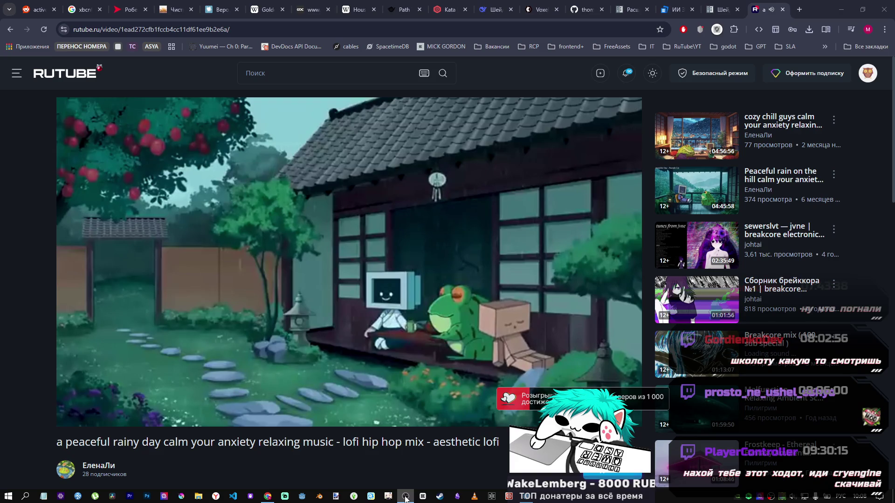
left_click(283, 496)
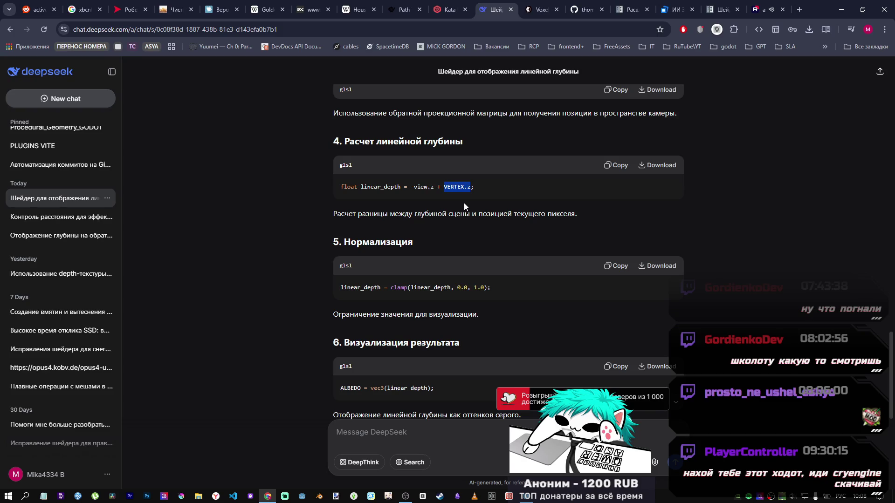
left_click(413, 185)
mouse_move(446, 190)
left_mouse_down()
mouse_move(473, 189)
mouse_move(448, 213)
mouse_move(402, 213)
mouse_move(574, 217)
mouse_move(433, 214)
mouse_move(408, 187)
left_mouse_up()
left_click(368, 212)
left_click(418, 188)
scroll(420, 190, "up", 3)
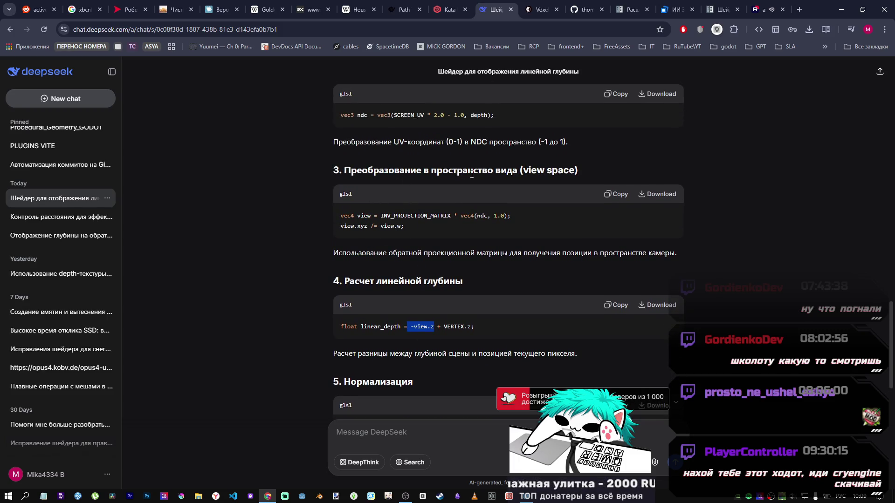
scroll(373, 187, "up", 3)
scroll(389, 184, "up", 1)
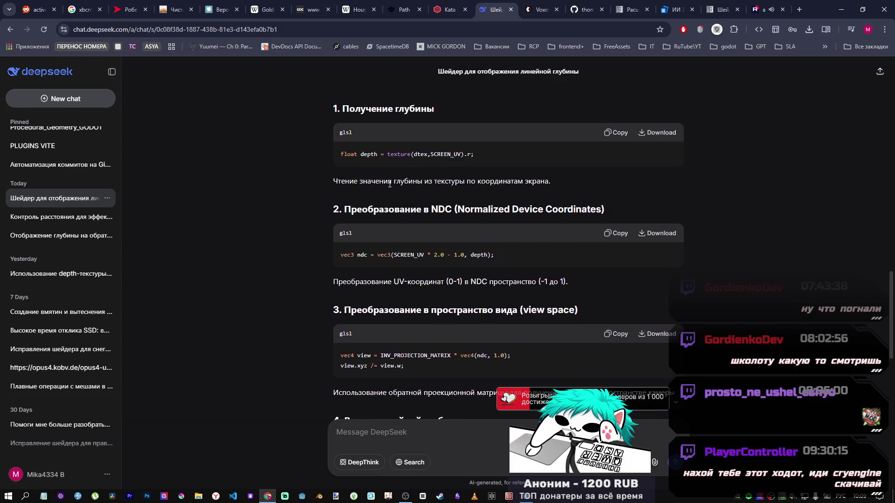
scroll(433, 196, "down", 7)
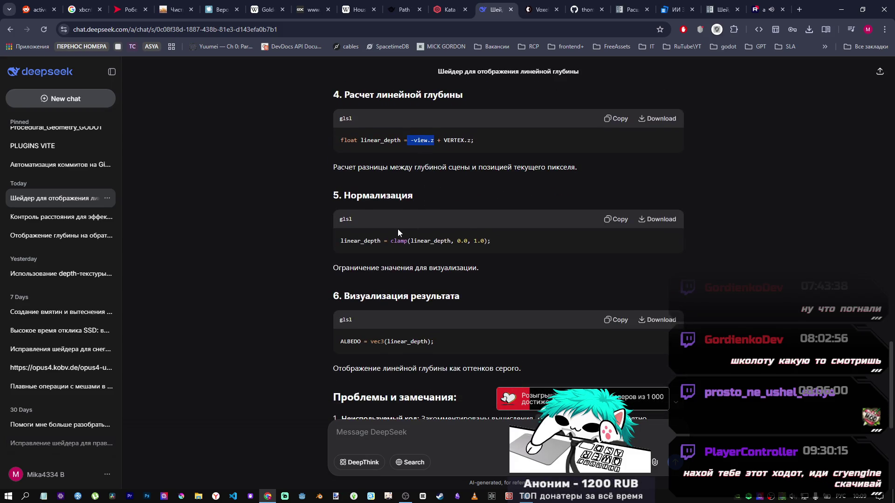
left_click_drag(474, 138, 295, 140)
key("ctrl+c")
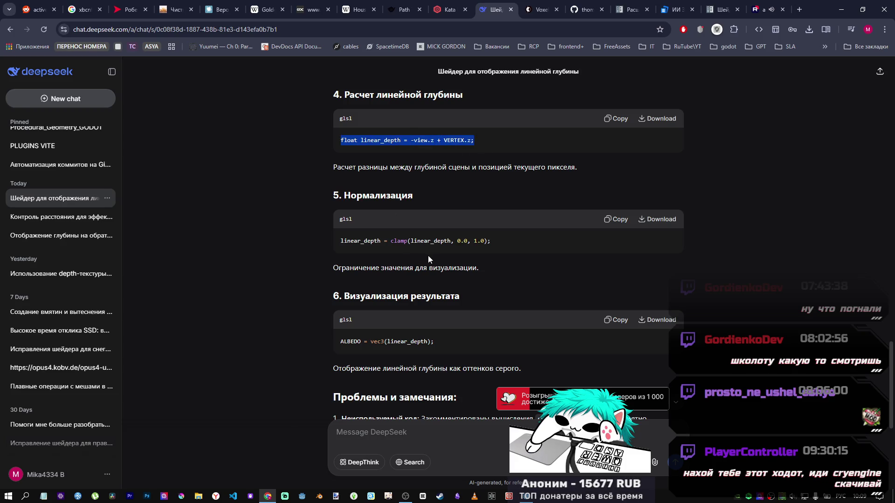
scroll(428, 256, "down", 5)
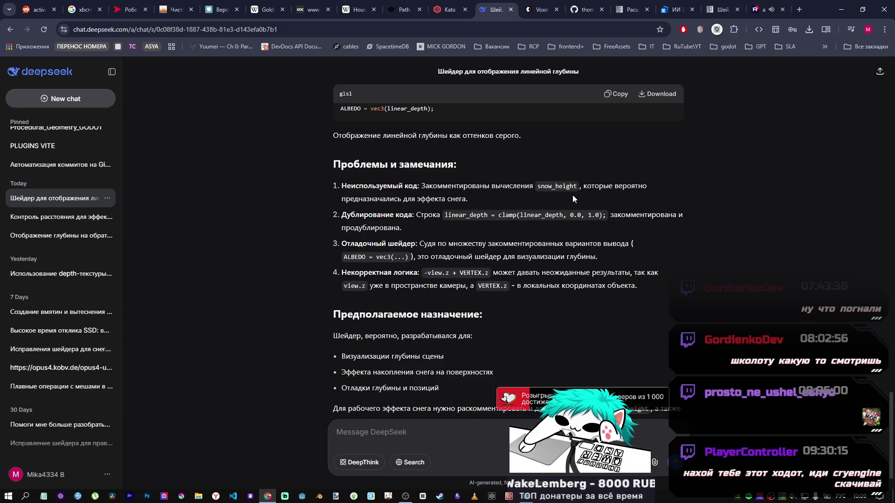
scroll(384, 225, "down", 1)
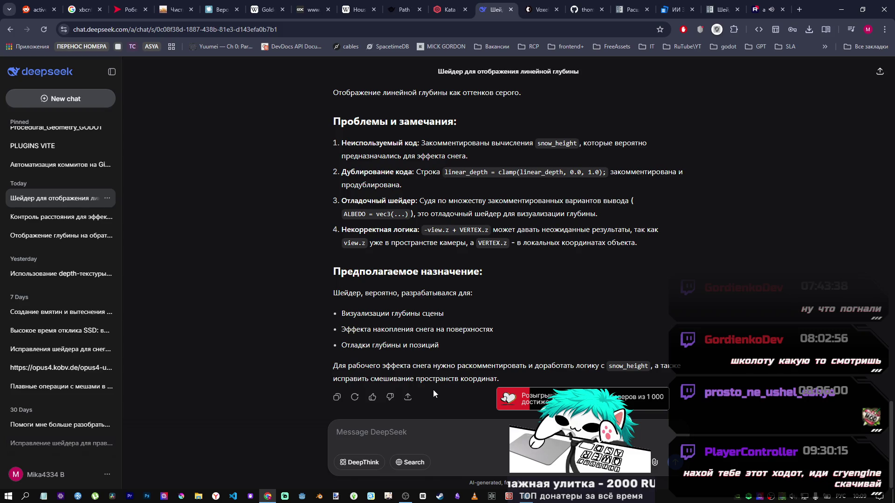
left_click(472, 428)
Ask DeepSeek whether the pasted linear_depth line gives camera distance, and read the answer.
type("кон")
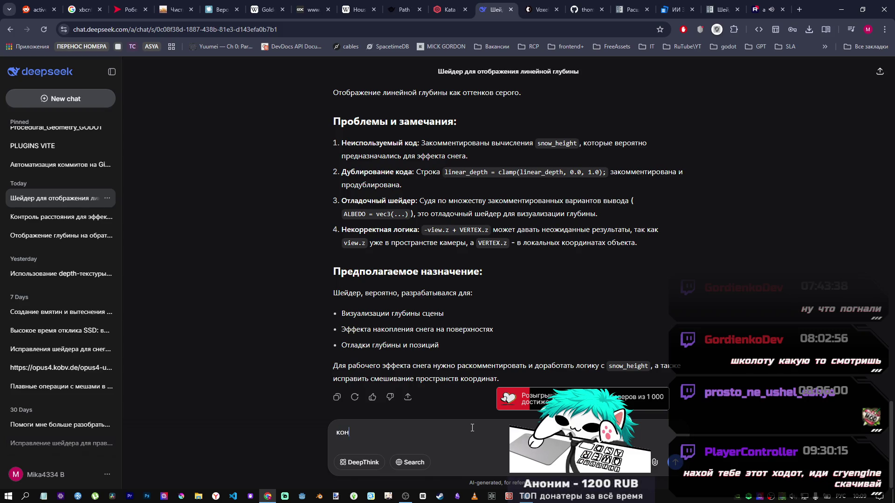
type("кретно эта строчк")
type("а ")
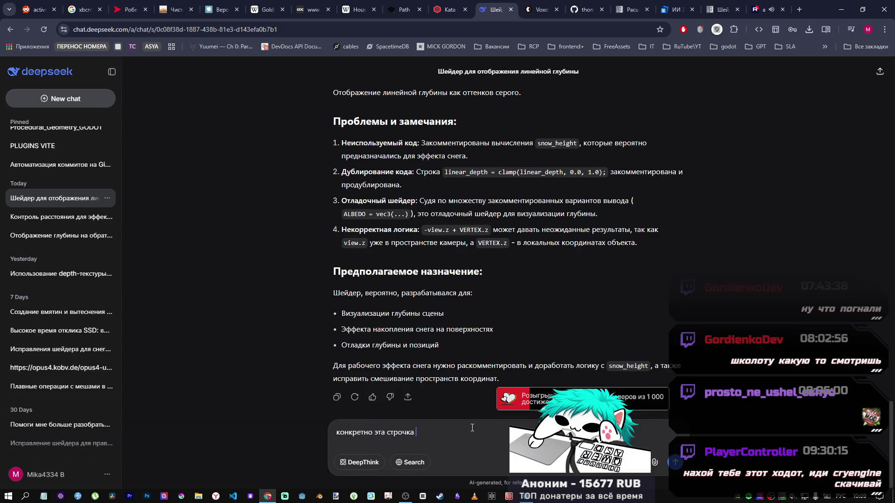
type("где расстояние до каме")
type("ры?")
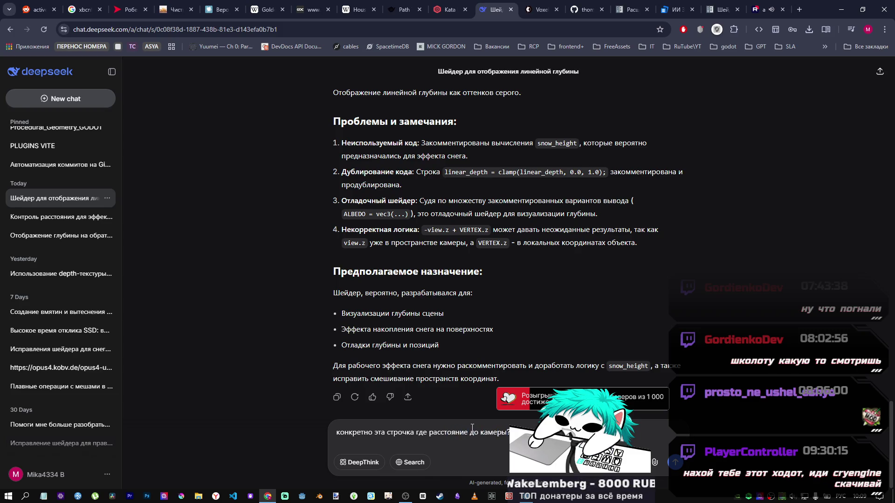
key("ctrl+v")
key("Return")
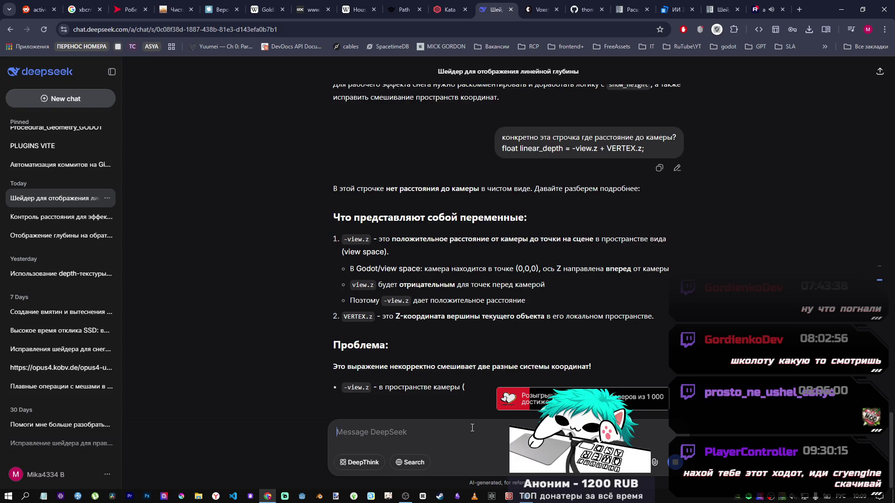
scroll(362, 259, "up", 2)
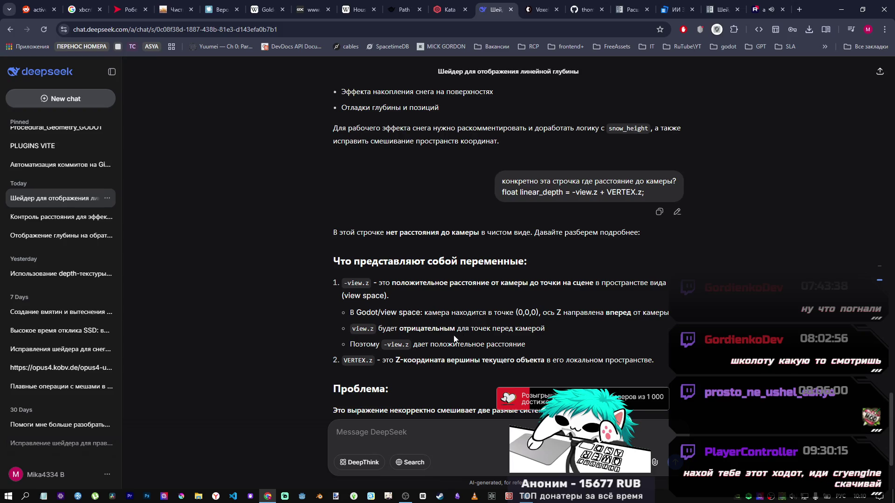
scroll(438, 335, "down", 2)
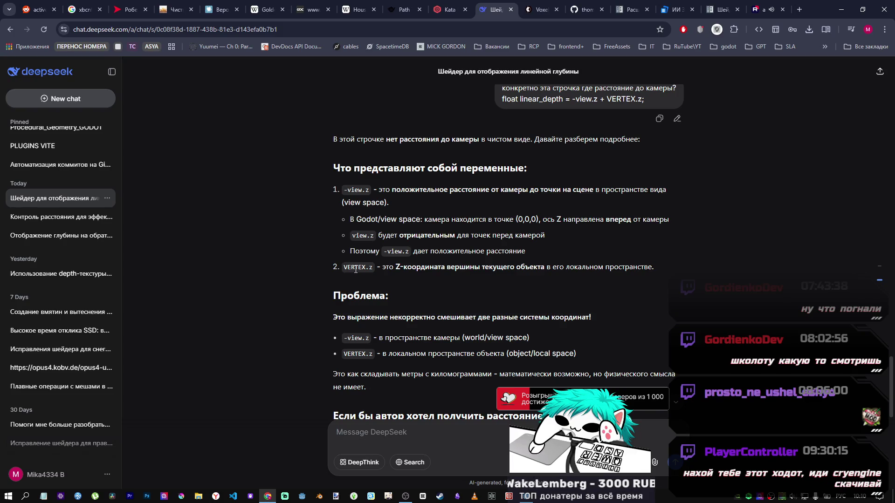
left_click_drag(388, 268, 539, 276)
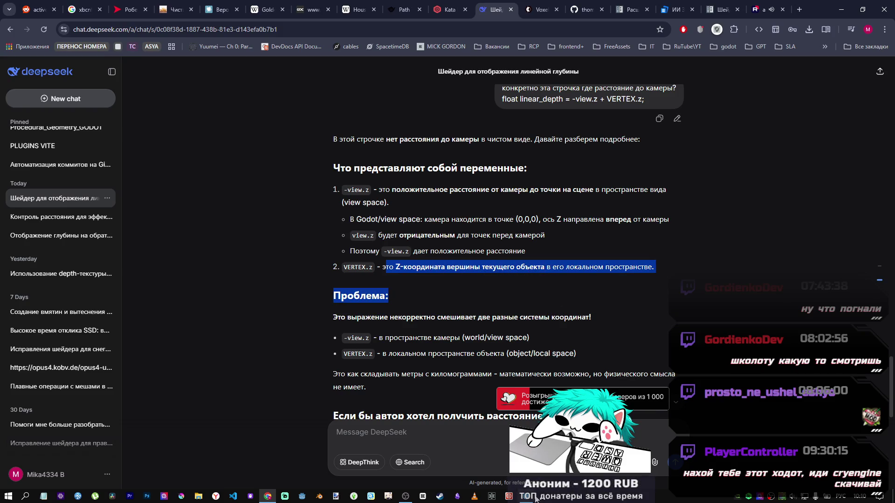
key("alt+Tab")
Mark VERTEX.z on line 19 in Godot, select the depth plane, and return to DeepSeek.
key("Up")
key("Up")
key("Up")
scroll(424, 409, "down", 3)
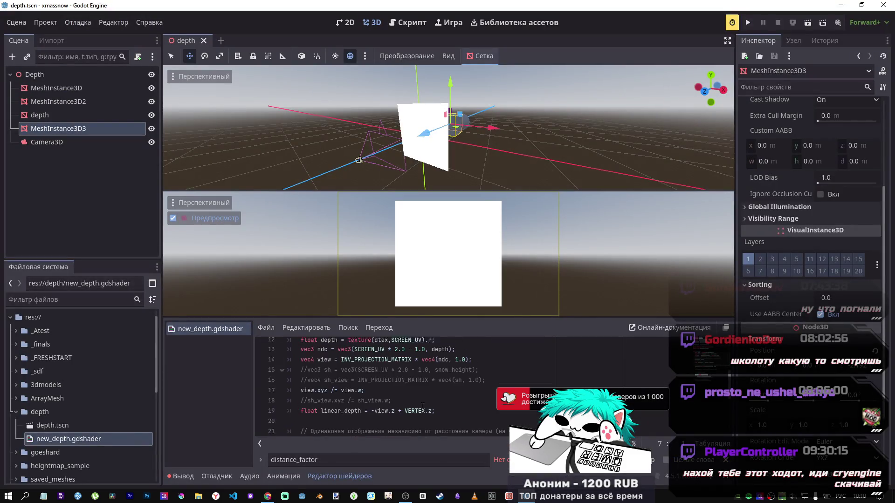
left_click_drag(420, 405, 431, 406)
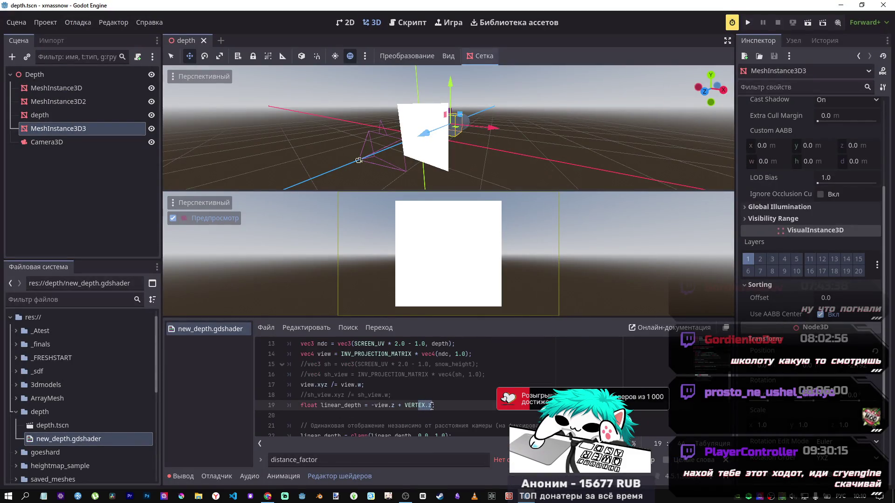
left_click(438, 155)
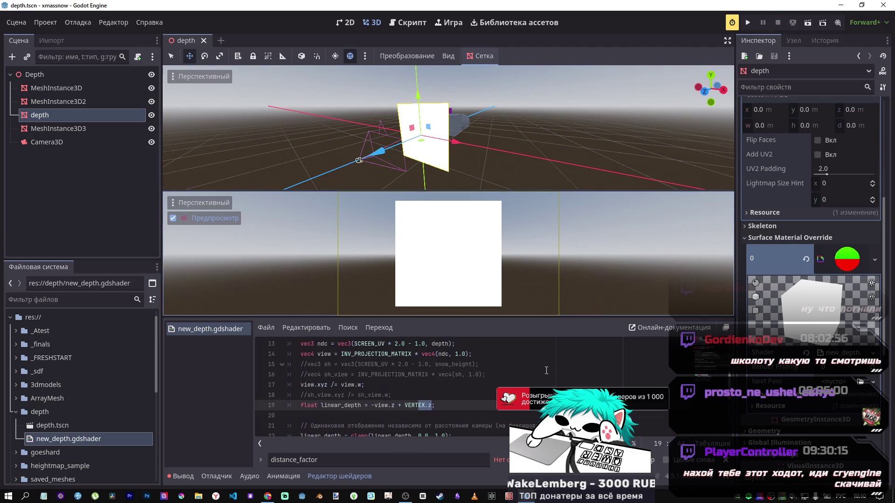
mouse_move(268, 495)
left_click(273, 465)
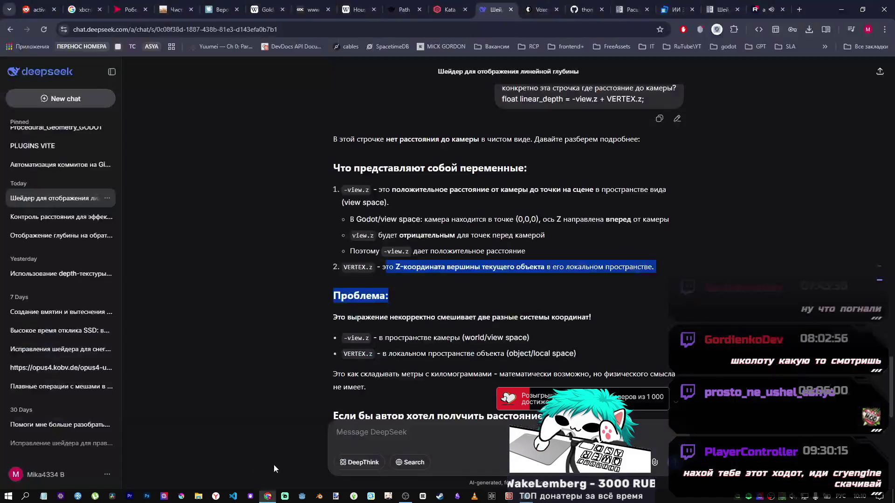
left_click(429, 285)
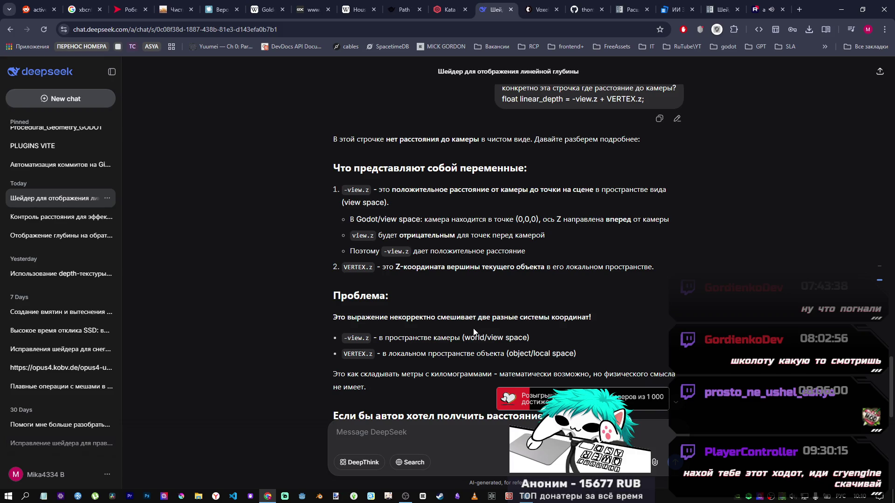
left_click_drag(337, 318, 568, 323)
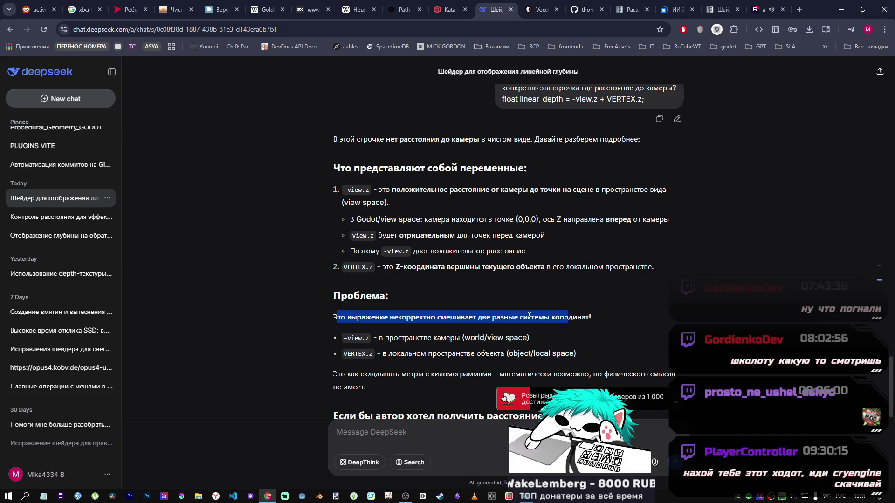
scroll(512, 319, "down", 5)
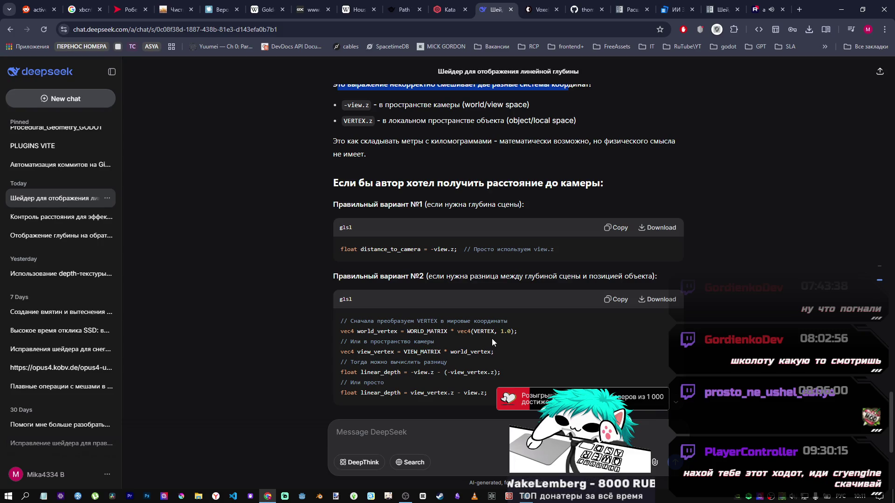
mouse_move(526, 496)
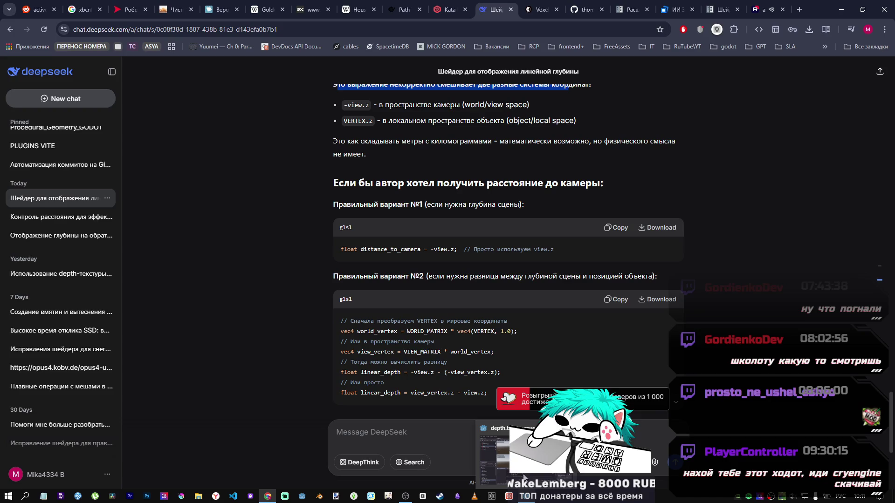
left_click(497, 466)
scroll(378, 368, "up", 1)
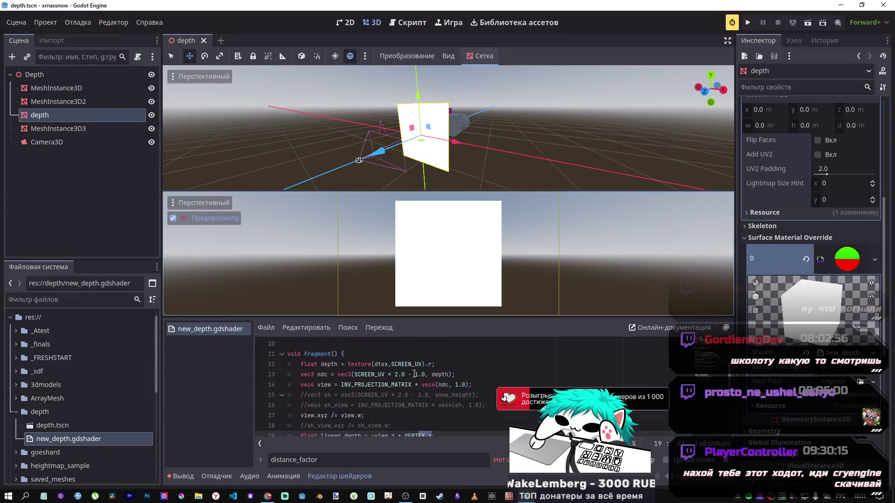
scroll(409, 394, "down", 1)
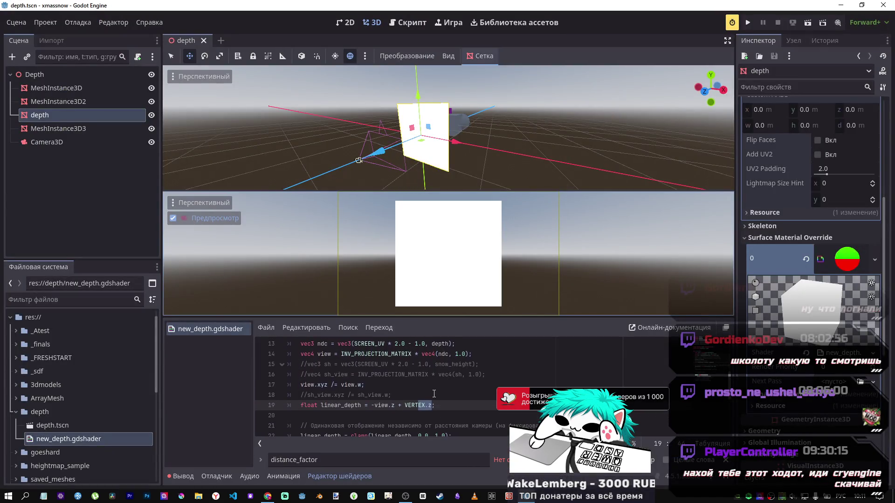
scroll(408, 395, "down", 1)
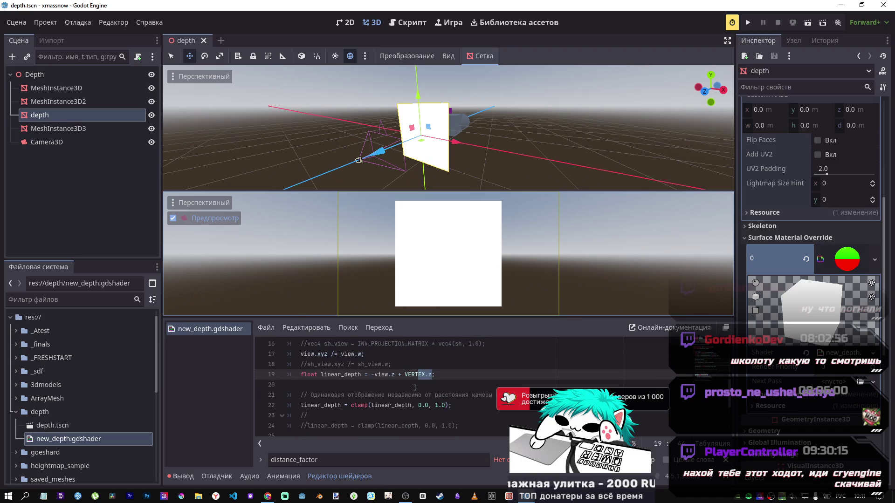
key("alt+Tab")
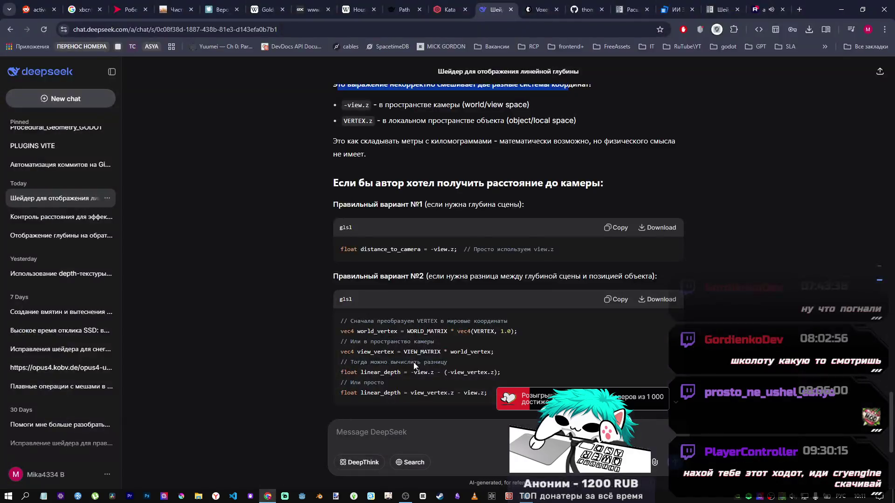
left_click_drag(517, 332, 341, 332)
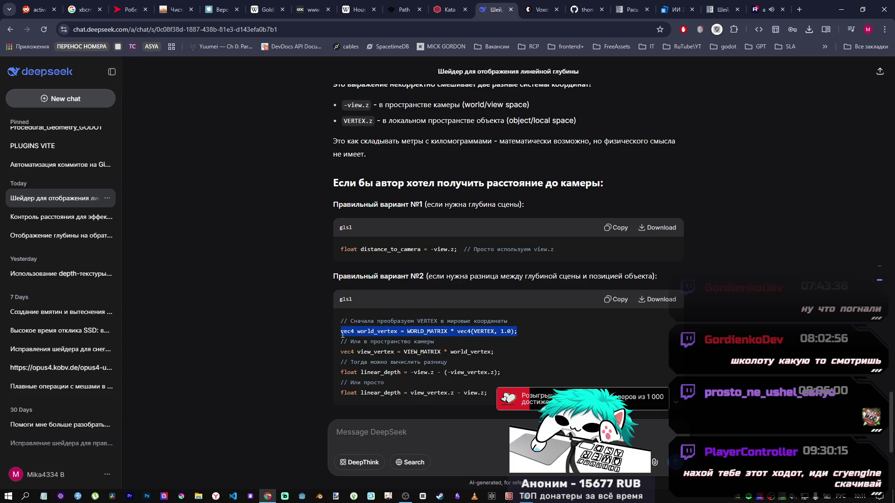
key("alt+Tab")
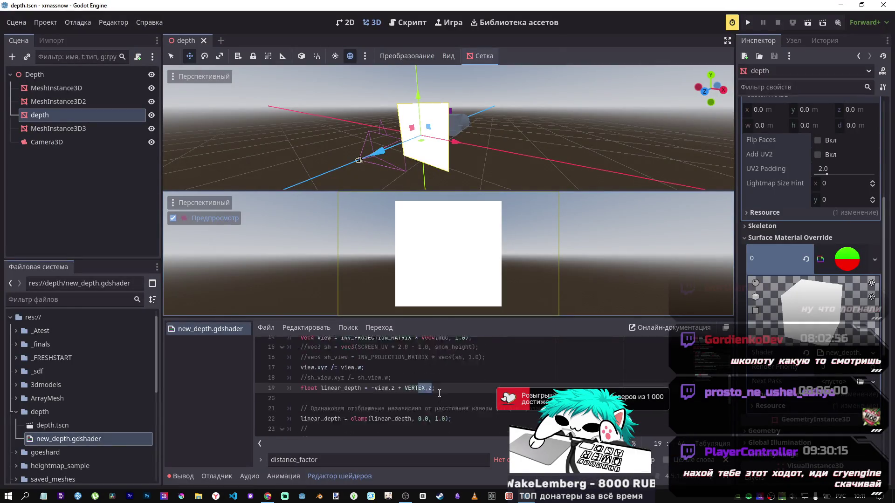
key("alt+Tab")
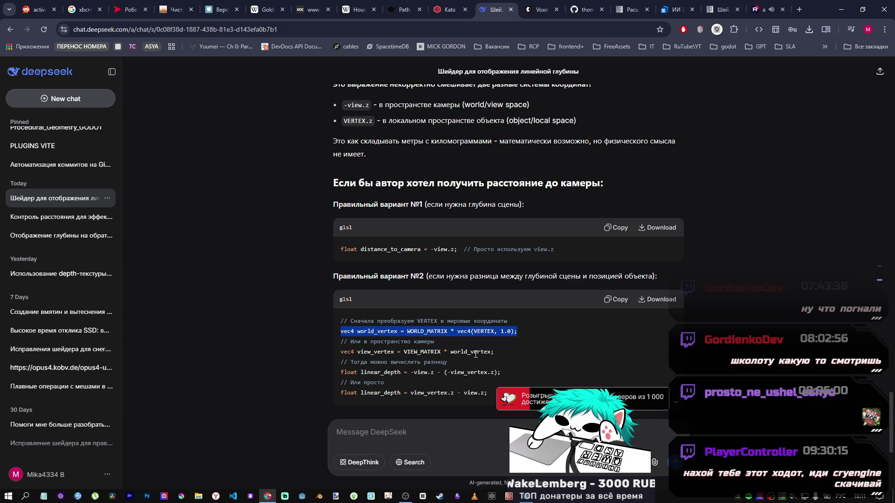
scroll(475, 353, "down", 2)
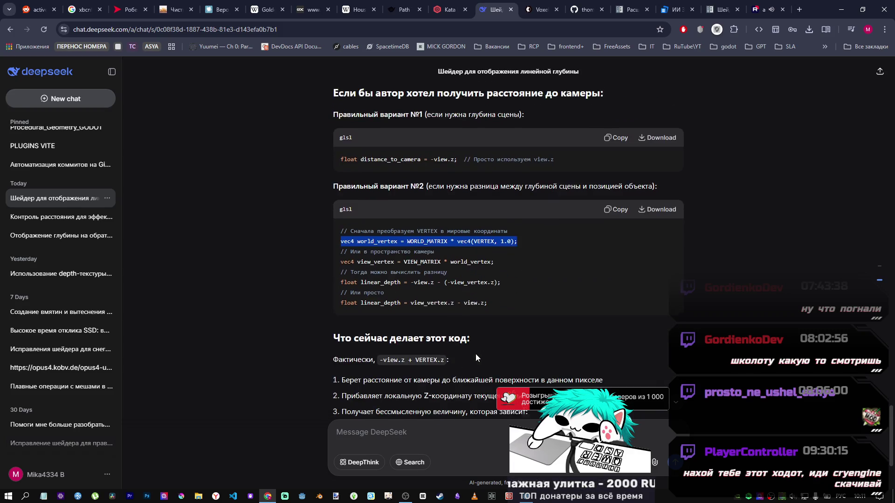
scroll(474, 354, "down", 2)
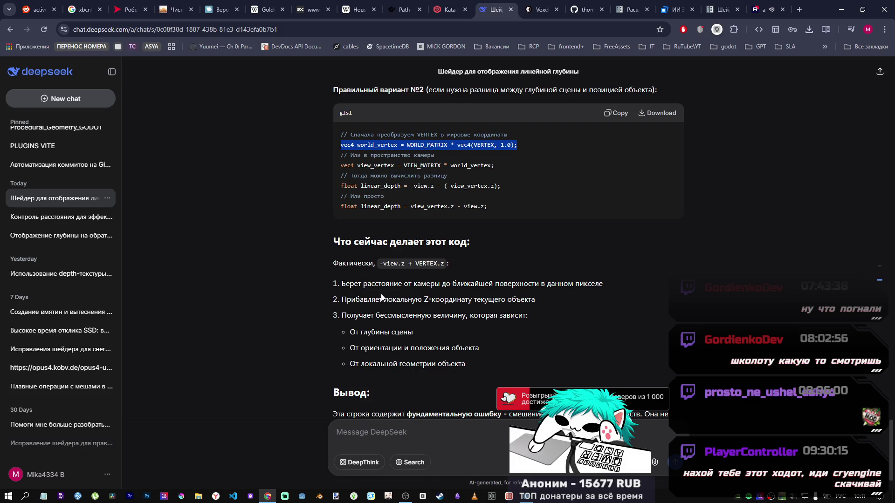
left_click_drag(426, 300, 472, 300)
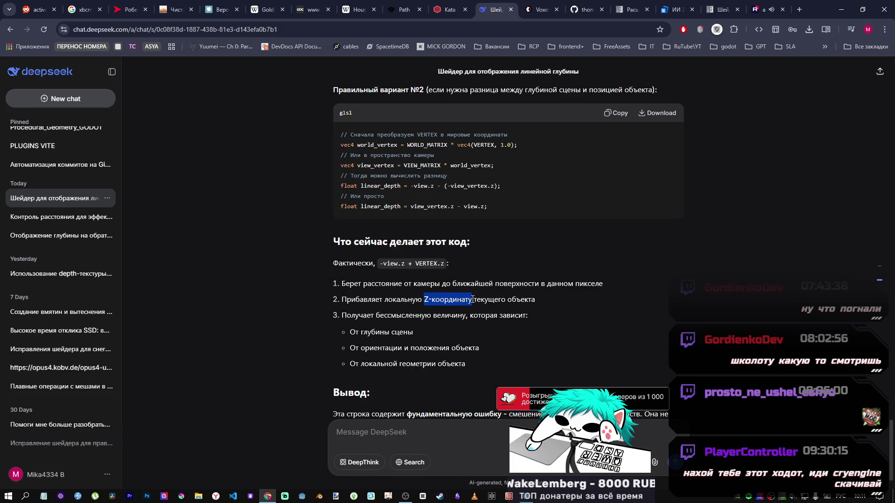
left_click_drag(347, 315, 413, 317)
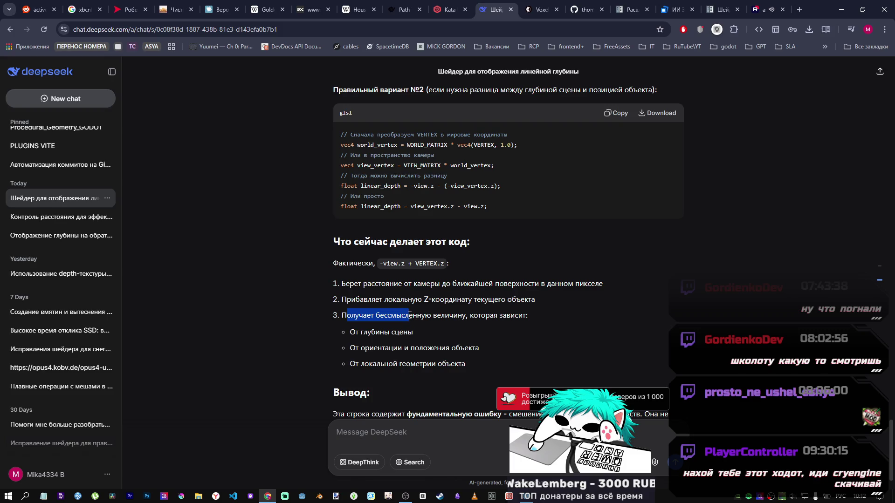
left_click(360, 316)
left_click_drag(383, 315, 464, 317)
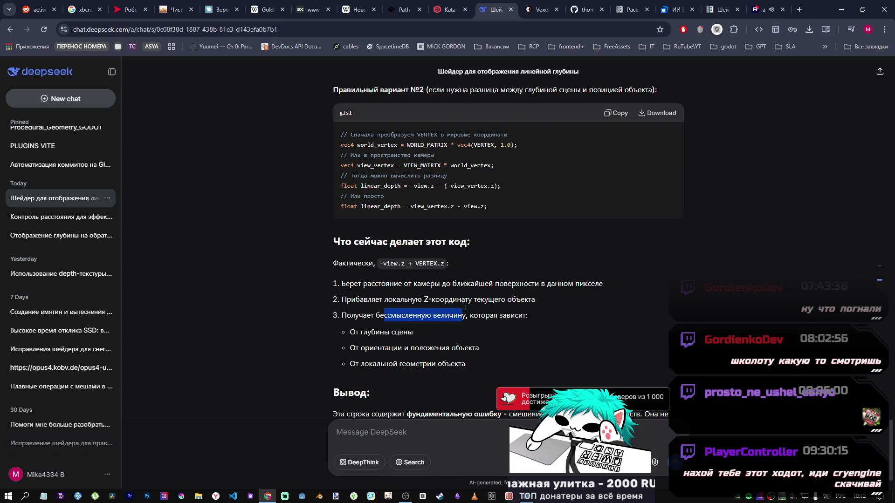
scroll(464, 307, "down", 1)
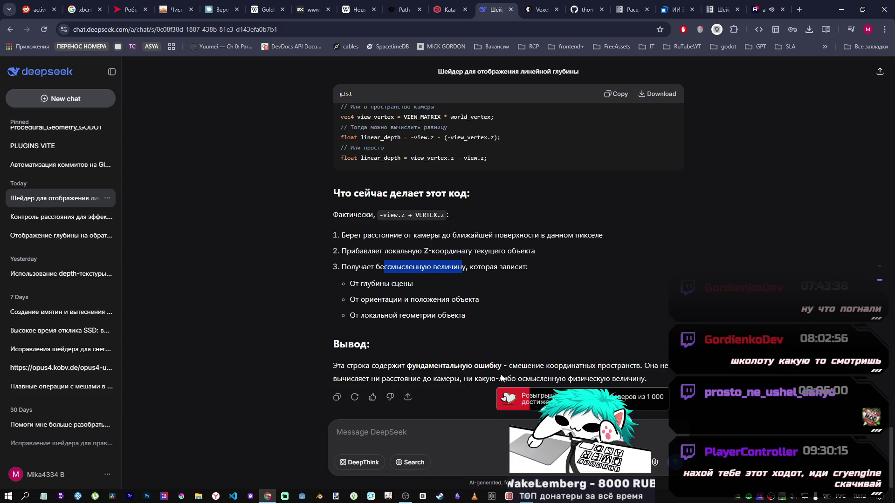
mouse_move(472, 379)
left_mouse_down()
mouse_move(577, 379)
mouse_move(581, 369)
left_mouse_up()
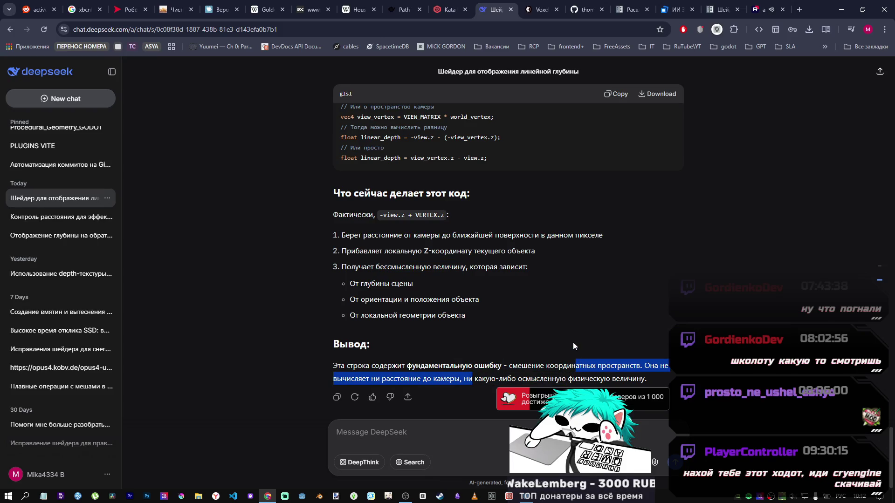
scroll(456, 286, "up", 3)
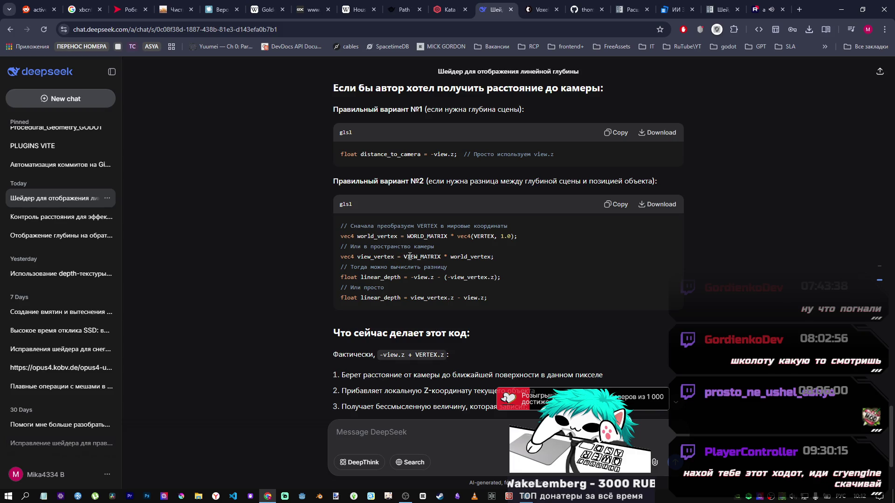
left_click_drag(400, 257, 490, 259)
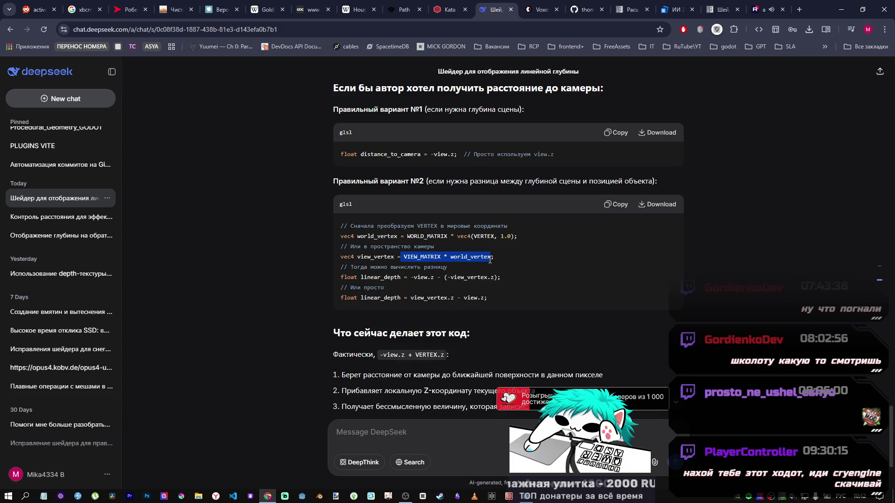
left_click_drag(352, 248, 445, 237)
left_click_drag(364, 247, 501, 264)
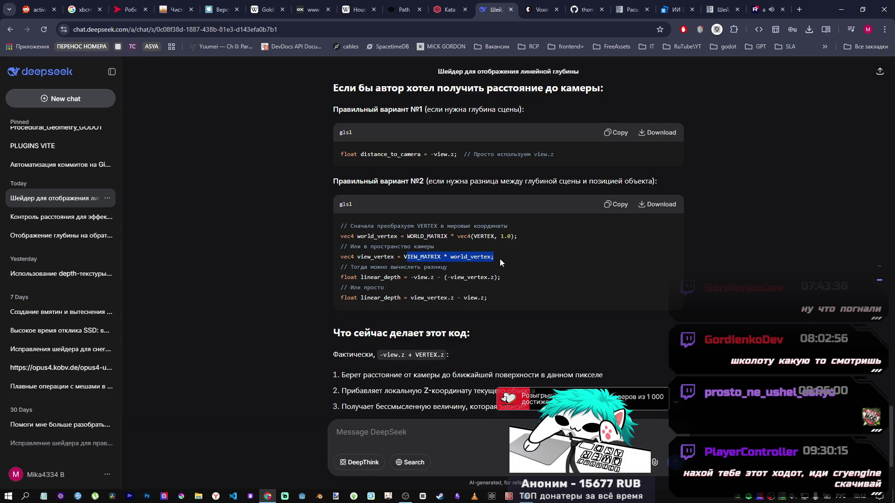
left_click(496, 256)
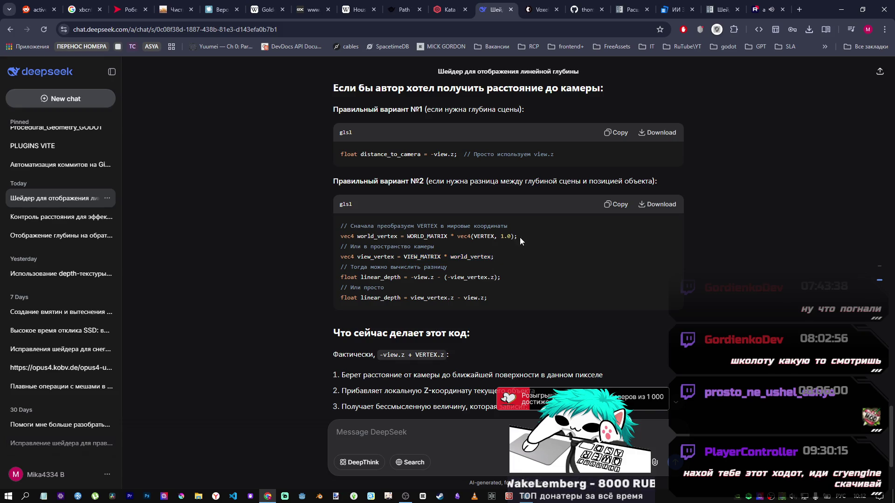
left_click_drag(515, 236, 451, 236)
key("ctrl+c")
Paste vec4(VERTEX, 1.0) on line 20 and prefix it with MODEL_MATRIX.
key("alt+Tab")
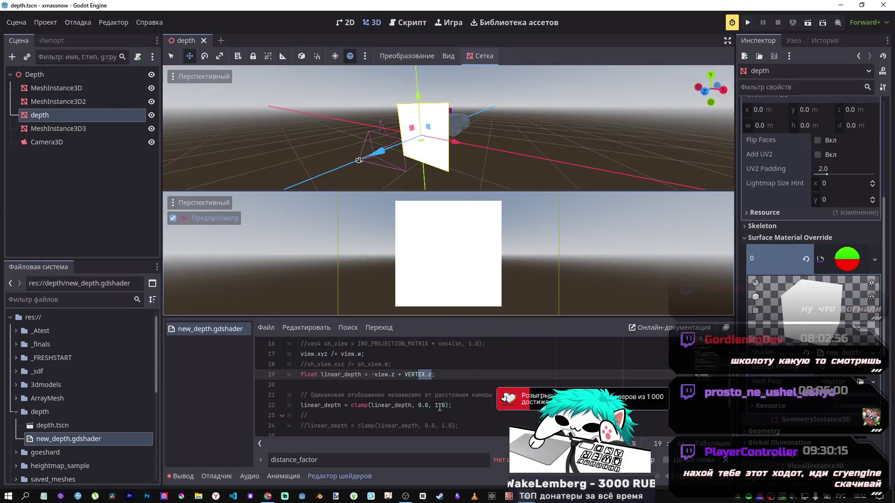
left_click(445, 378)
key("ctrl+v")
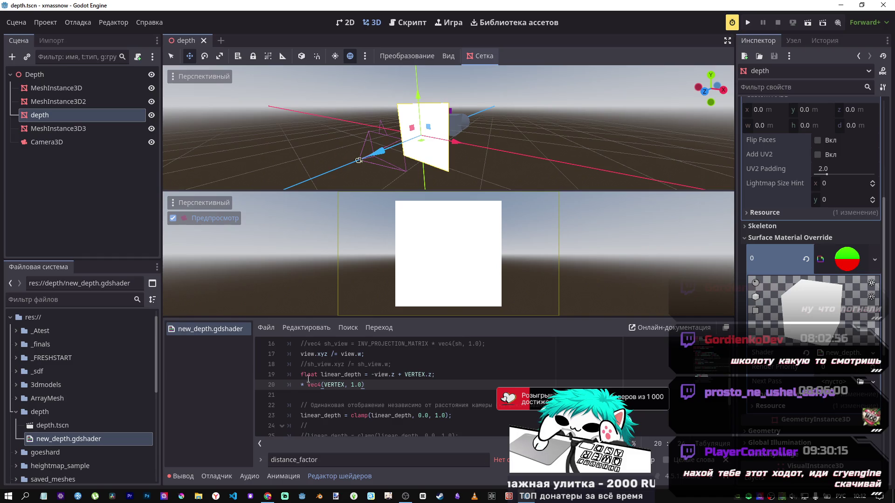
key("Home")
type("ыщр")
key("BackSpace")
key("BackSpace")
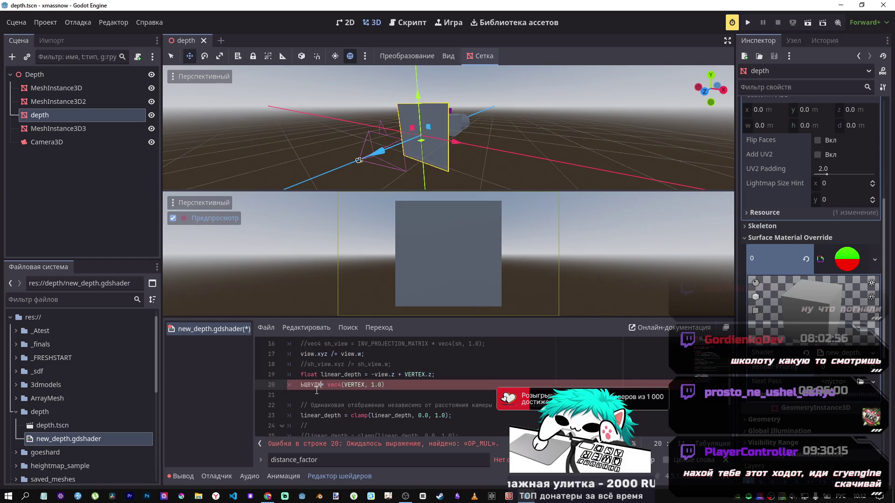
key("BackSpace")
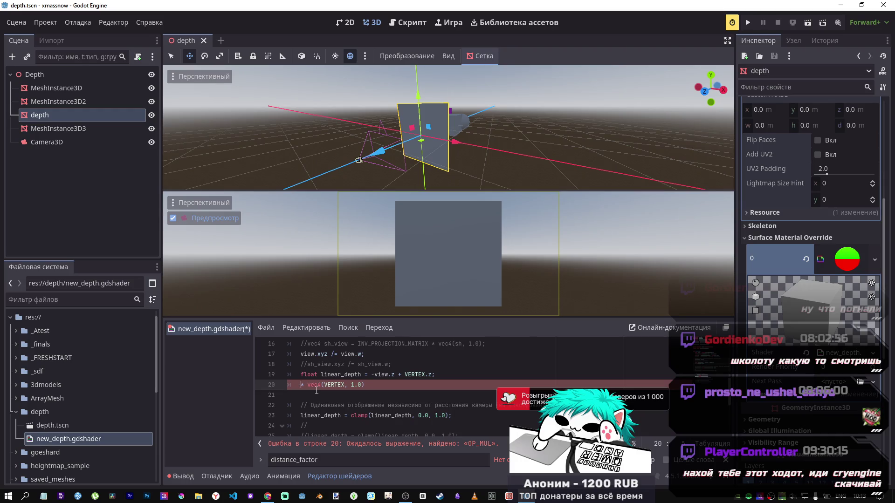
type("W")
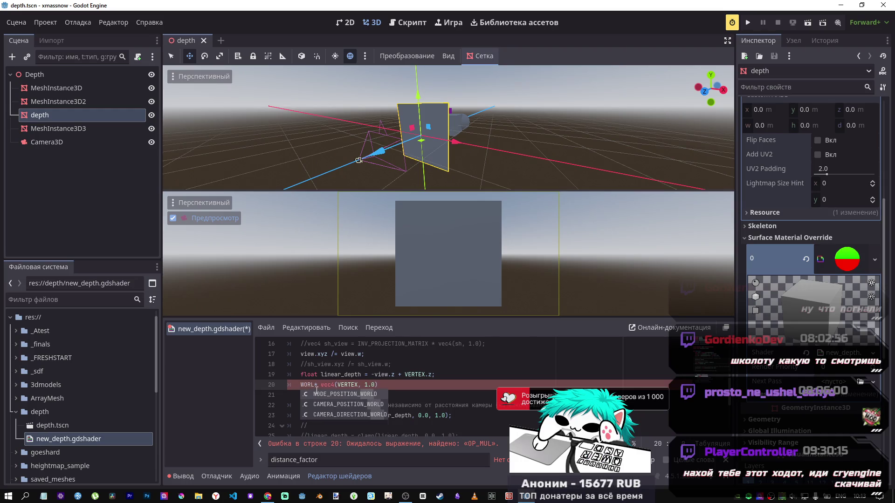
key("BackSpace")
type("MODEL")
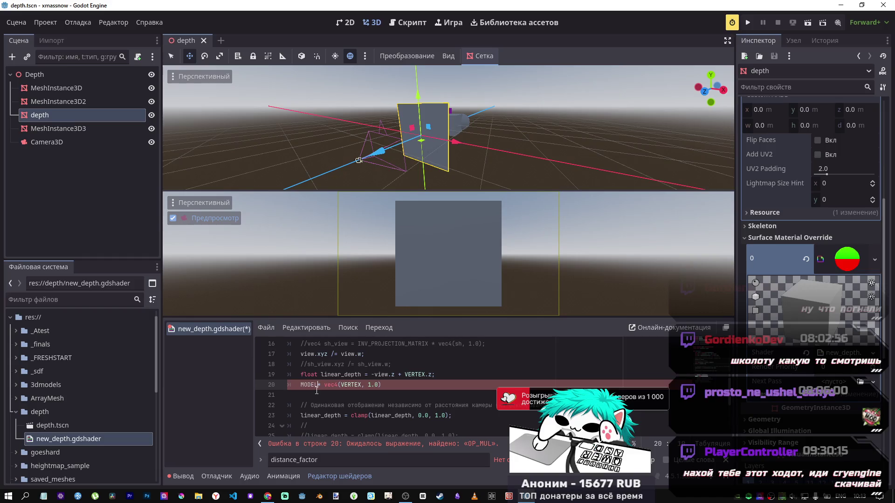
type("_MATRIX")
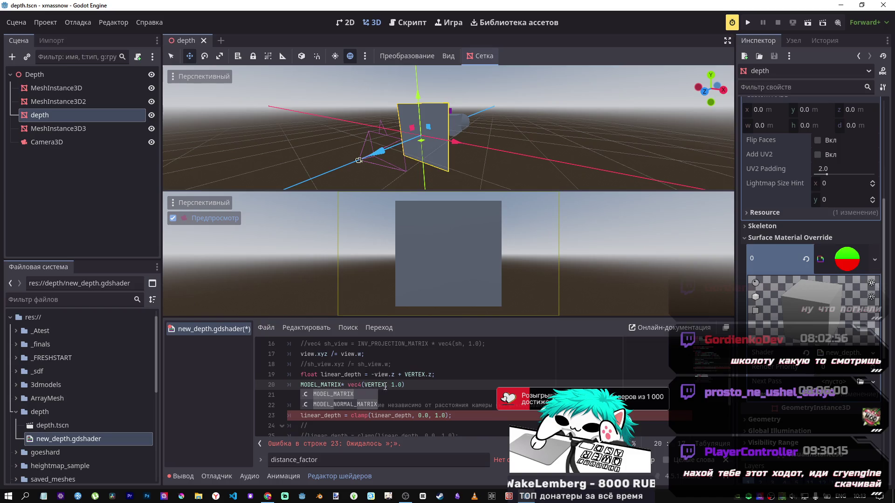
Copy line 19's 'float linear_depth = -view.z +' start onto line 20 and comment out line 19.
left_click(432, 377)
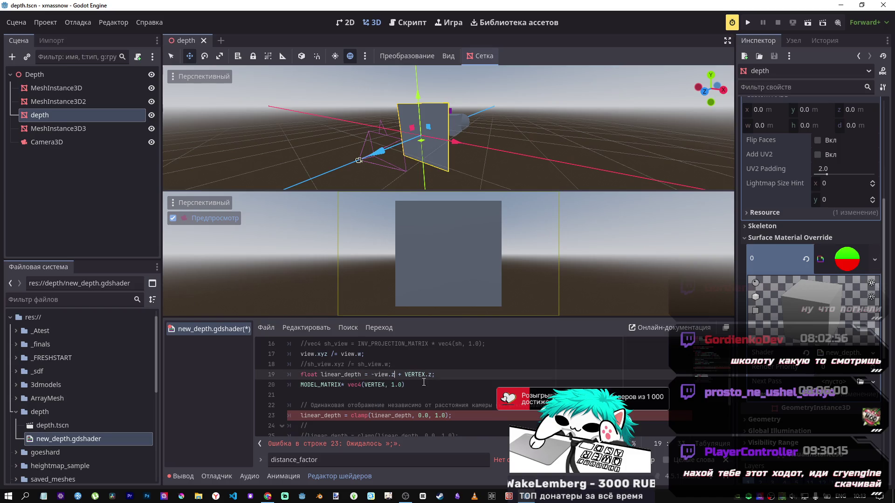
left_click_drag(404, 375, 301, 374)
key("ctrl+c")
left_click(301, 385)
key("ctrl+v")
left_click(466, 375)
key("ctrl+k")
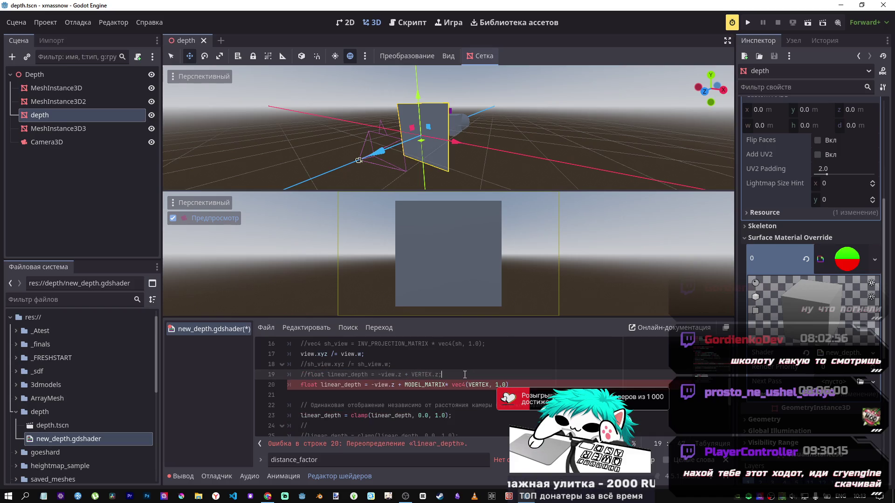
Add a .z to line 20's VERTEX term, matching line 19's VERTEX.z.
triple_click(434, 375)
left_click(527, 383)
type(";")
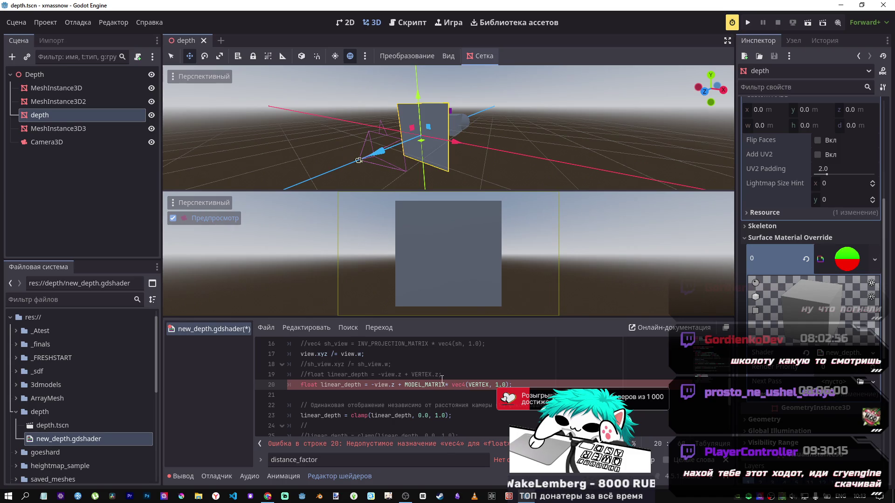
left_click(431, 374)
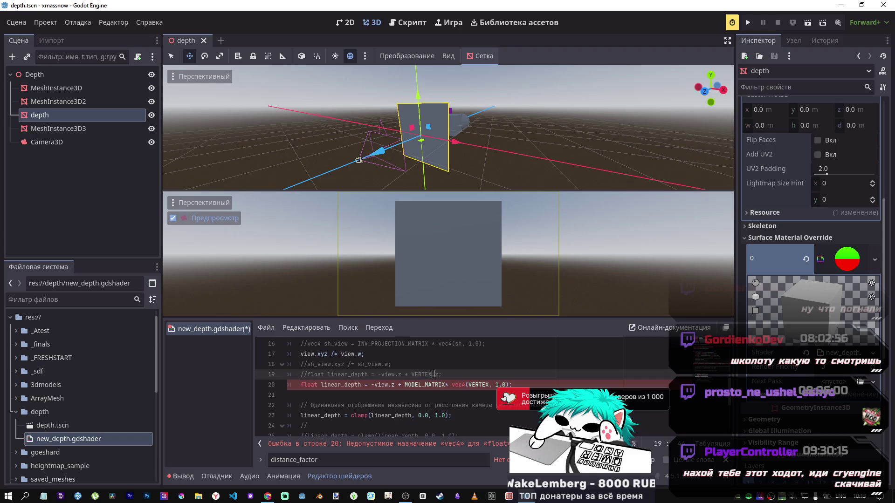
left_click(489, 385)
type(".z")
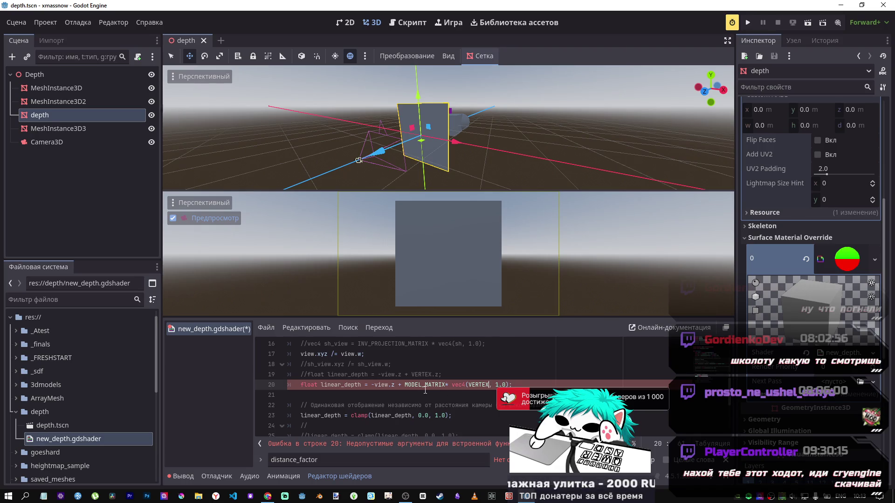
key("alt+Tab")
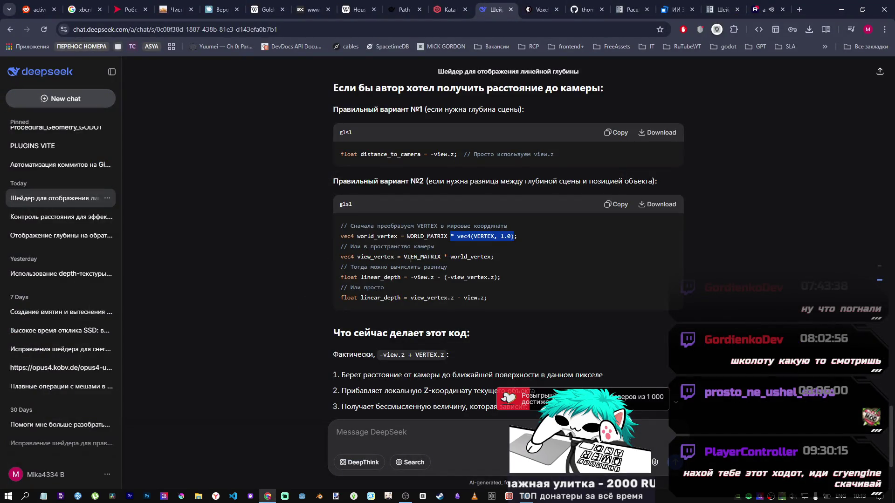
Insert '(VIEW_MATRIX*' before the MODEL_MATRIX term on line 20 and close it after vec4.
key("alt+Tab")
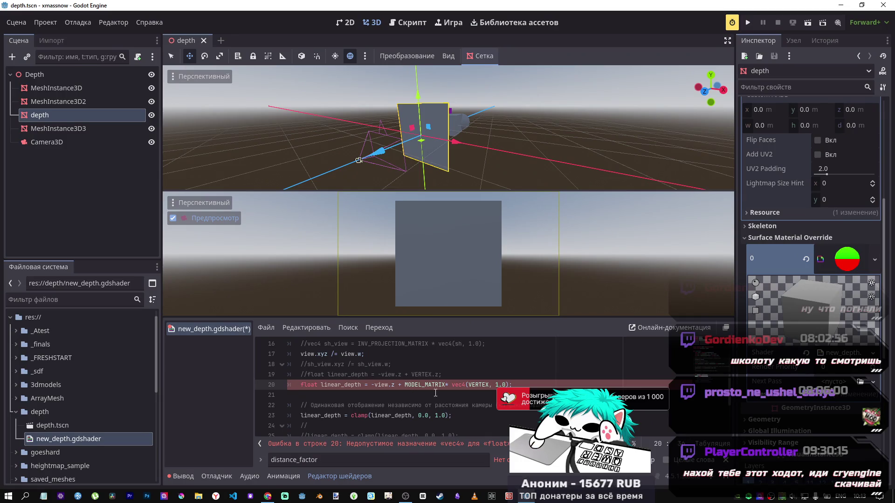
type("(")
type("Vie")
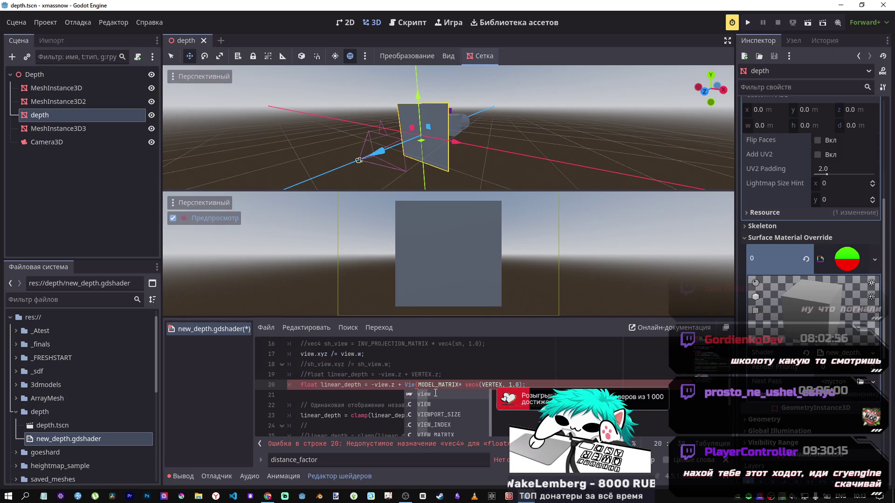
key("Down")
key("Down")
key("Down")
key("Return")
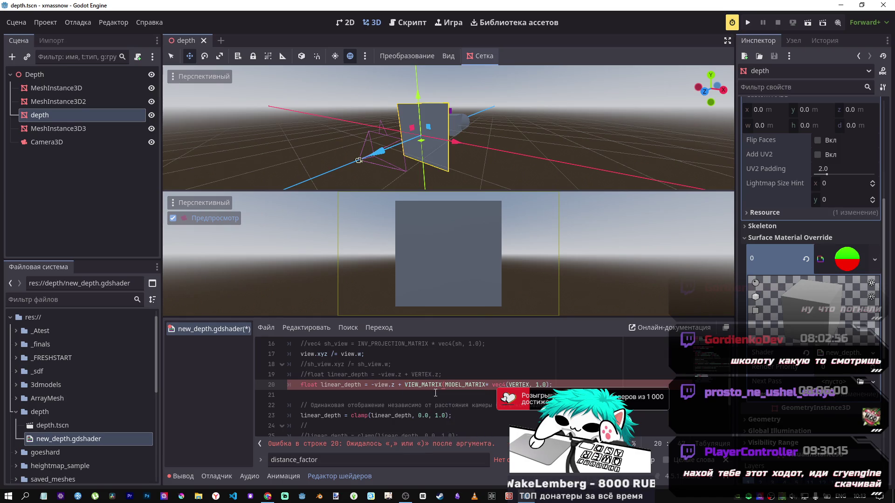
type("*")
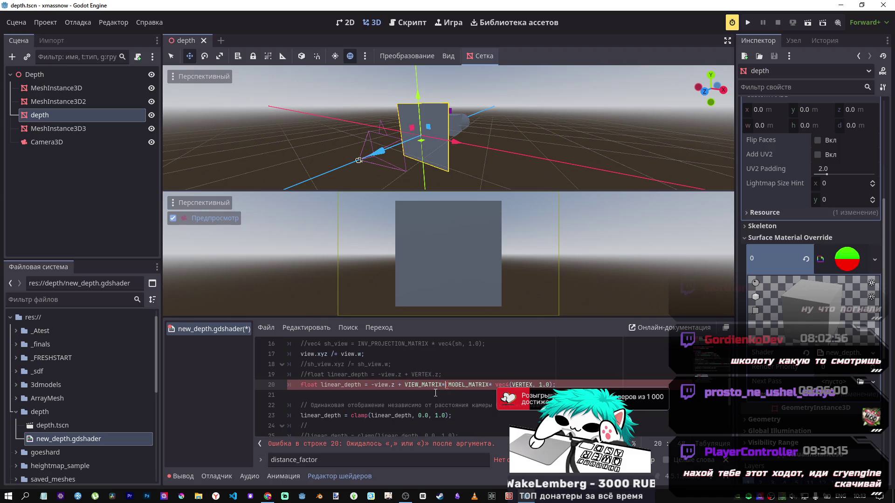
left_click(553, 385)
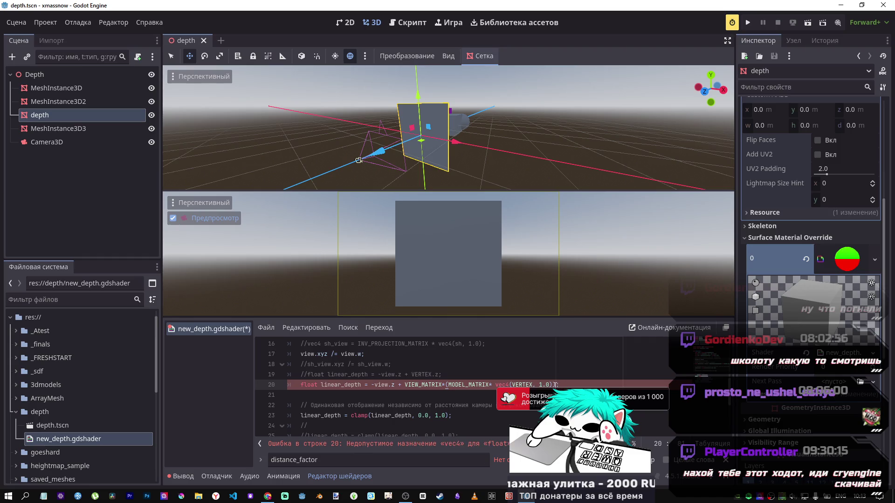
type(").")
type("x")
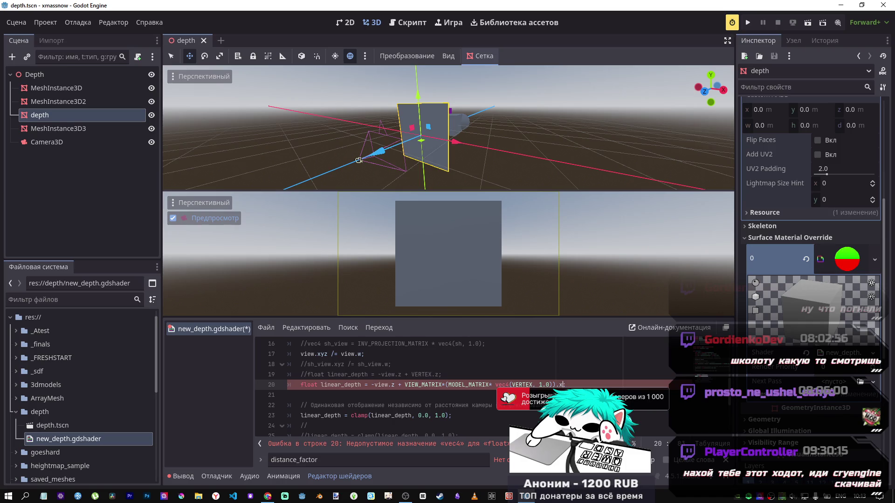
type("z")
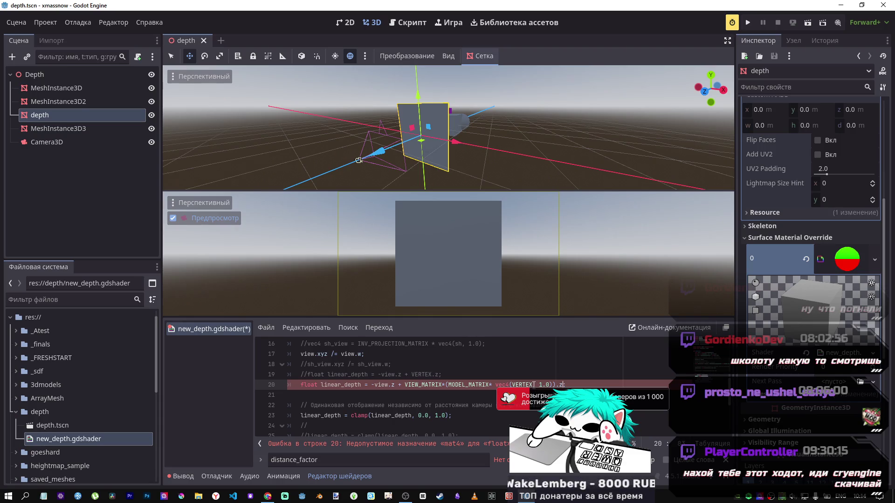
Compare line 20 with DeepSeek's suggested code, marking its view_vertex line.
key("alt+Tab")
key("alt+Tab")
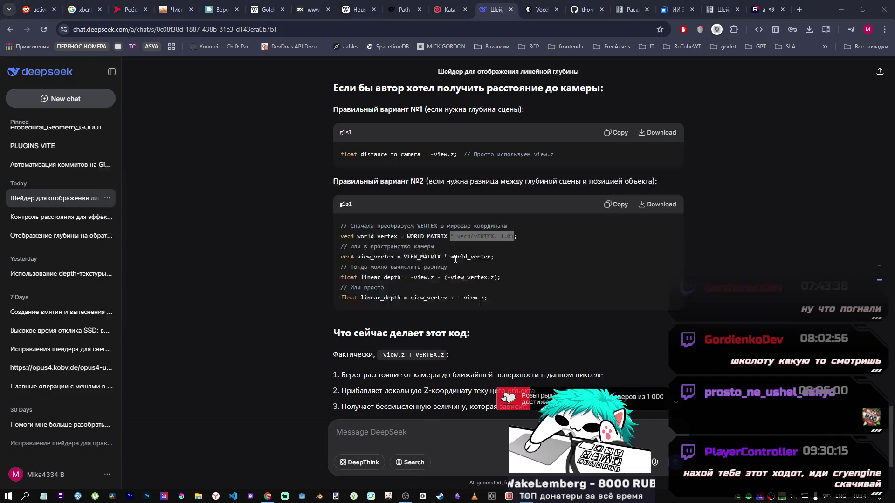
key("alt+Tab")
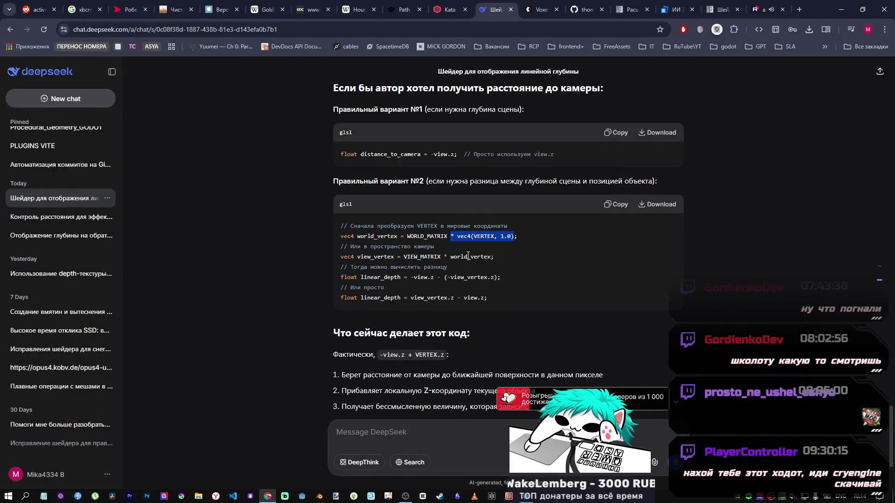
left_click_drag(400, 277, 454, 277)
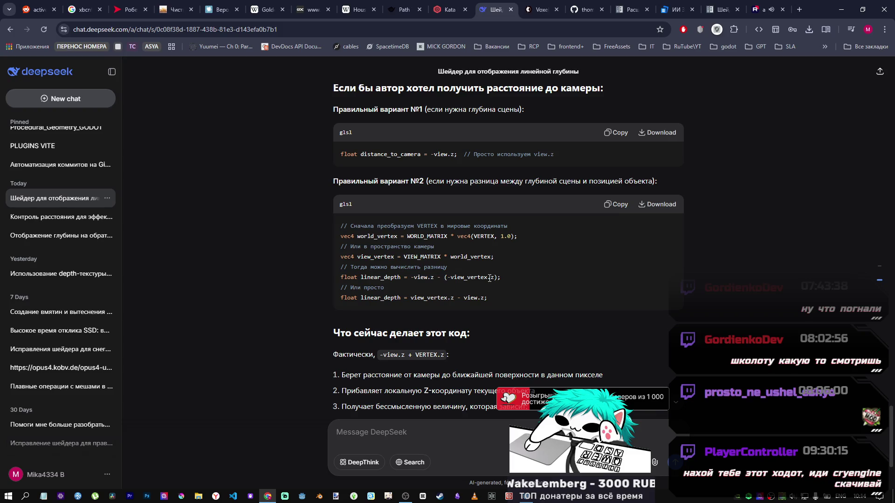
key("alt+Tab")
key("alt+Tab")
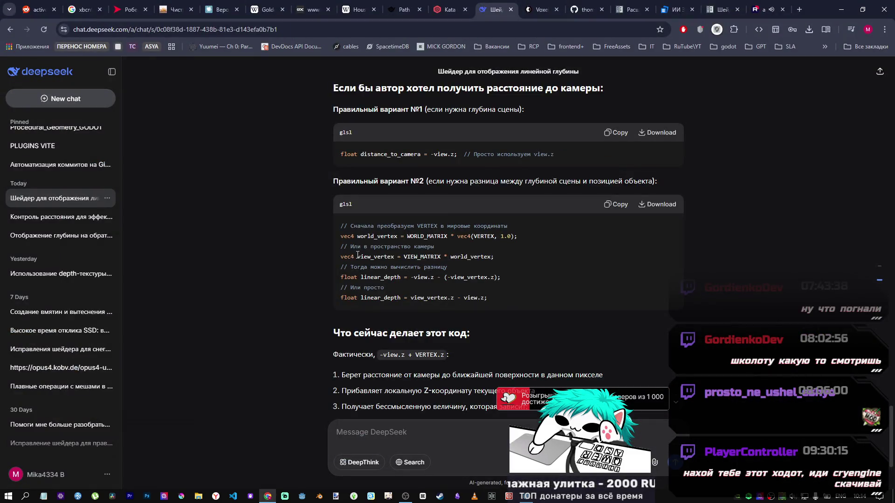
left_click_drag(357, 257, 392, 257)
key("alt+Tab")
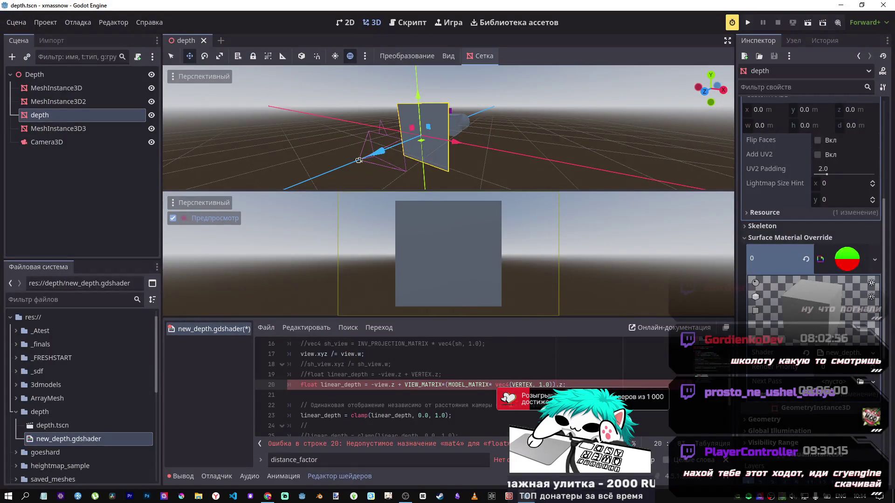
Wrap VIEW_MATRIX*(MODEL_MATRIX* vec4(VERTEX, 1.0)) in parentheses before .z and save the shader.
left_click(403, 384)
type("(")
key("Delete")
key("Delete")
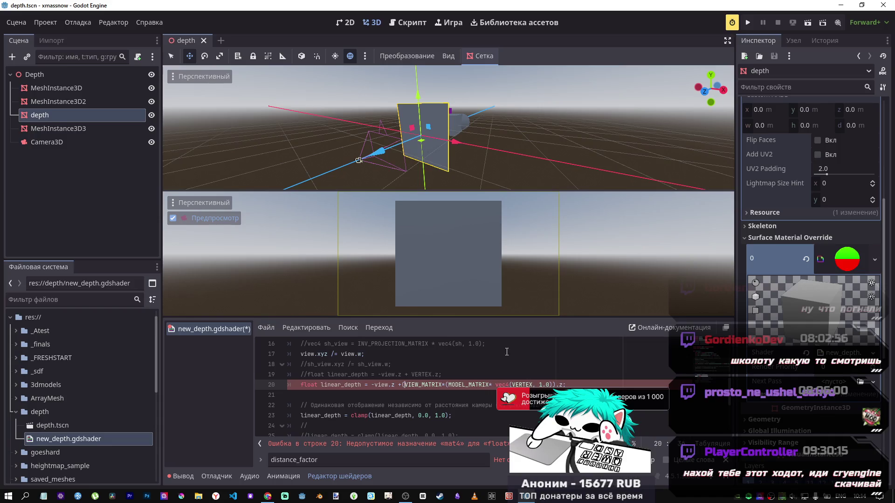
type("))")
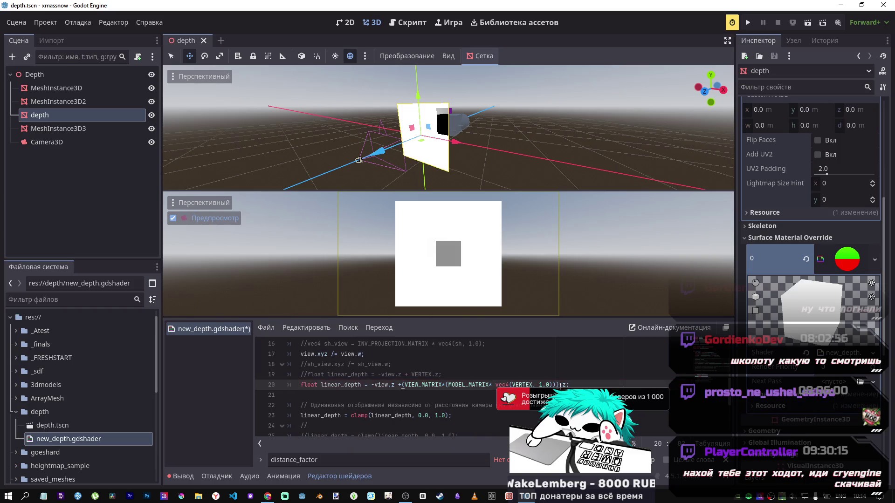
key("ctrl+s")
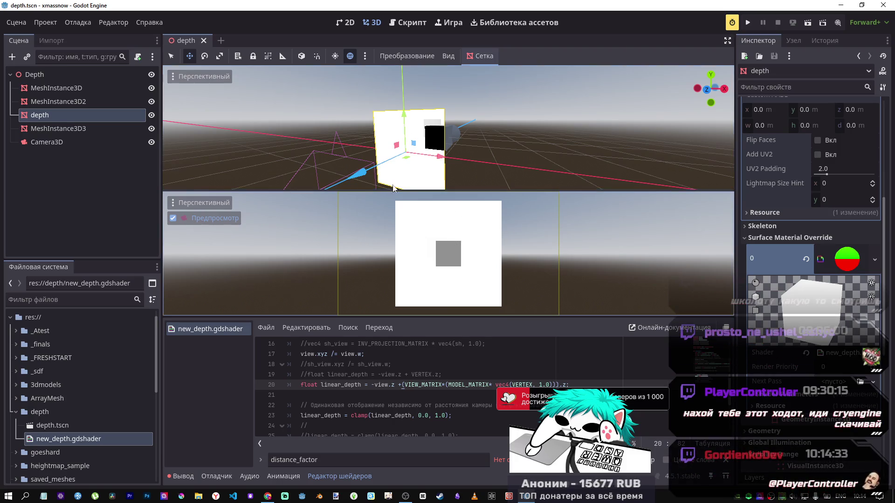
Nudge MeshInstance3D3 along Z and select the expression on shader line 20.
left_click(59, 132)
mouse_move(423, 146)
left_mouse_down()
mouse_move(443, 136)
mouse_move(415, 163)
mouse_move(424, 149)
left_mouse_up()
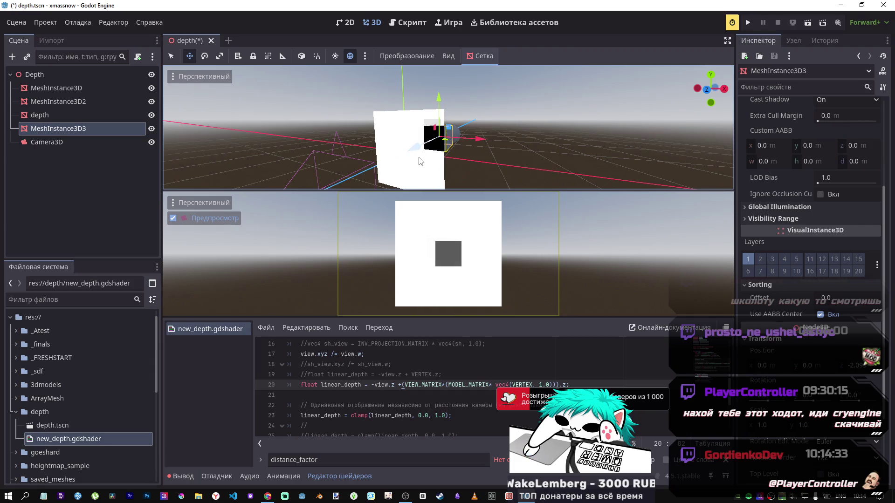
left_click(403, 385)
left_click_drag(399, 385, 569, 385)
key("ctrl+c")
Select VERTEX.z from line 19 and focus the DeepSeek message box.
scroll(565, 379, "up", 1)
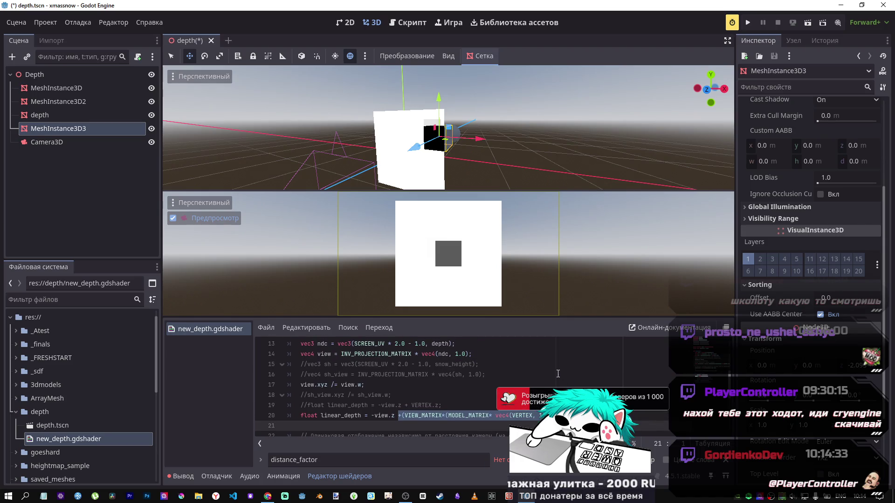
scroll(540, 371, "down", 1)
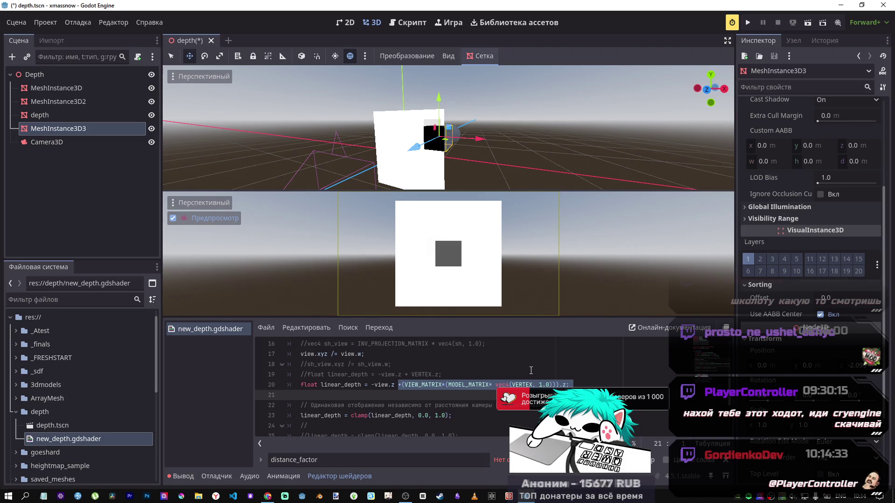
mouse_move(459, 384)
left_mouse_down()
mouse_move(428, 386)
mouse_move(412, 375)
mouse_move(438, 375)
left_mouse_up()
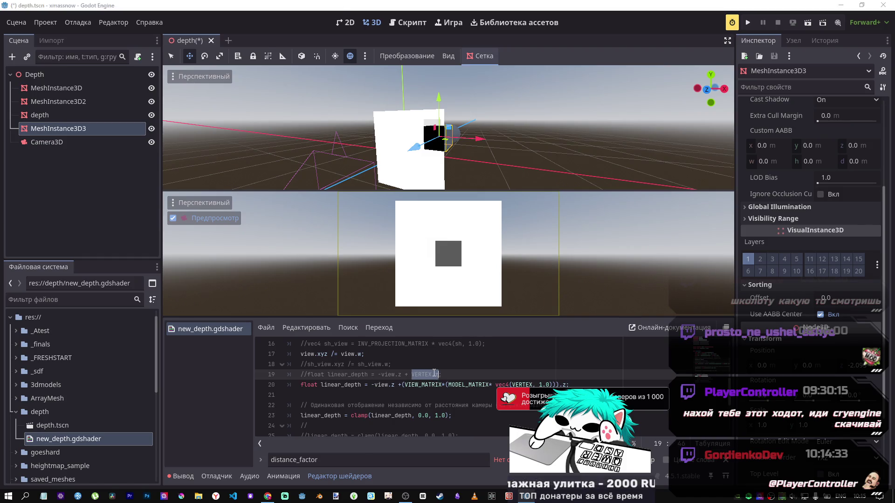
key("alt+Tab")
left_click(472, 461)
Ask DeepSeek whether VERTEX.z == the (VIEW_MATRIX*(MODEL_MATRIX* vec4(VERTEX, 1.0))).z expression.
key("ctrl+v")
type("==")
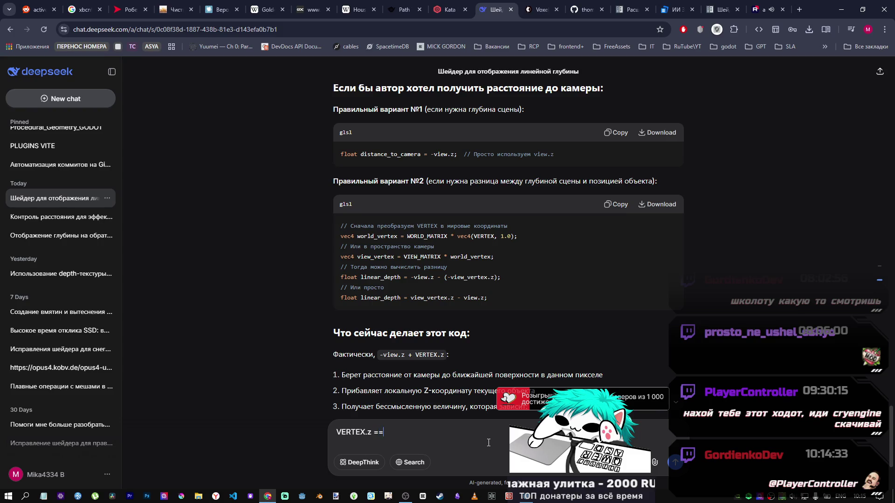
key("alt+Tab")
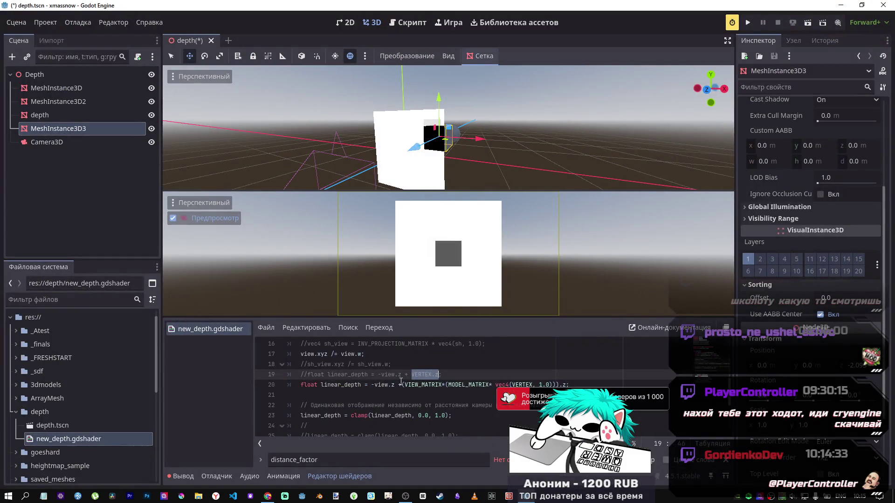
left_click(405, 384)
left_click_drag(406, 383, 553, 382)
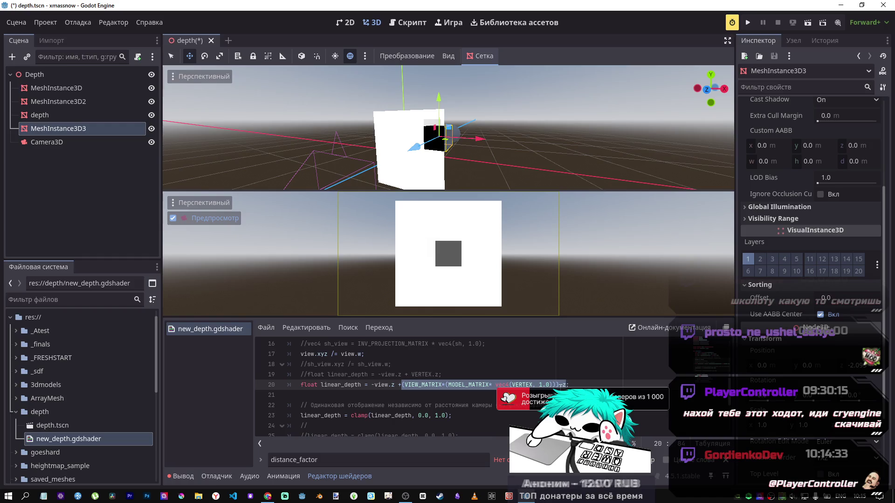
key("alt+Tab")
key("ctrl+v")
key("Return")
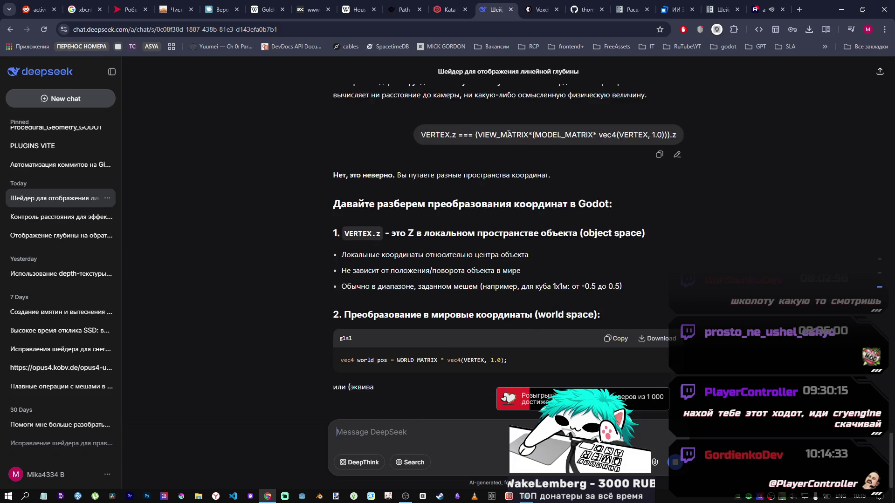
Read DeepSeek's reply calling the claim wrong, then return to Godot.
scroll(408, 287, "up", 3)
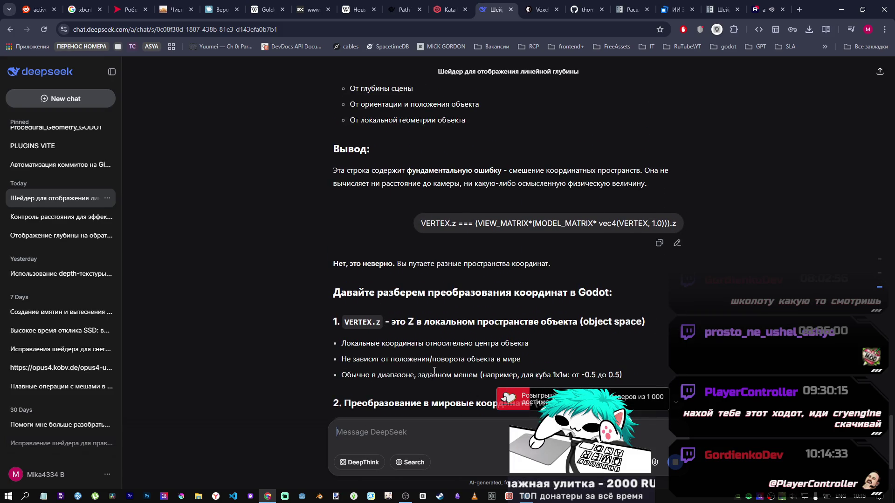
mouse_move(509, 495)
left_click(507, 475)
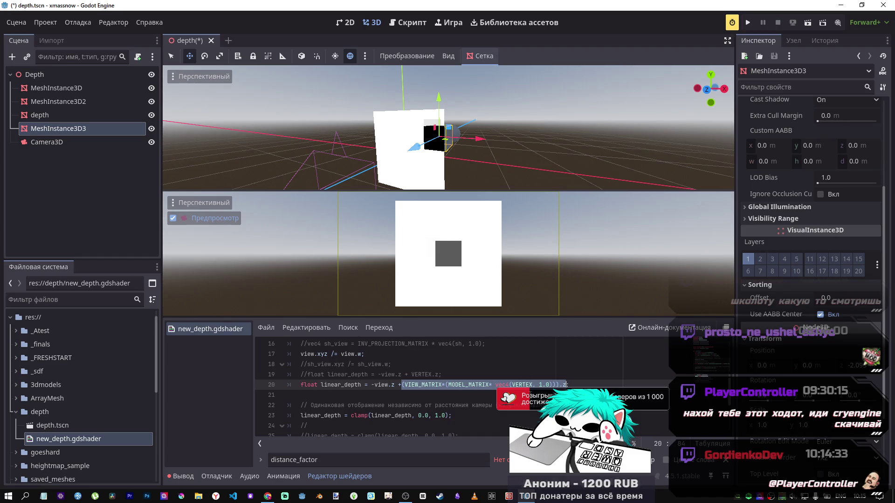
Scale line 20's VIEW_MATRIX term by 3.0, save, and move MeshInstance3D3 along Z.
left_click(542, 395)
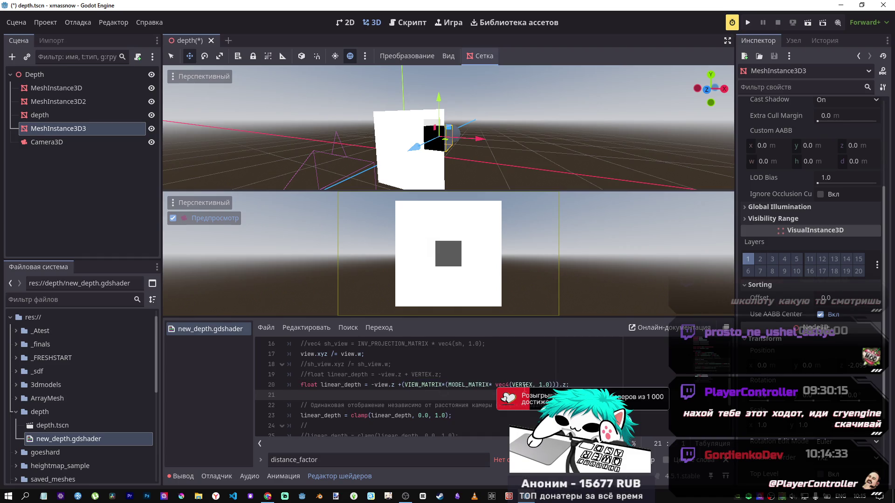
left_click_drag(441, 386, 405, 387)
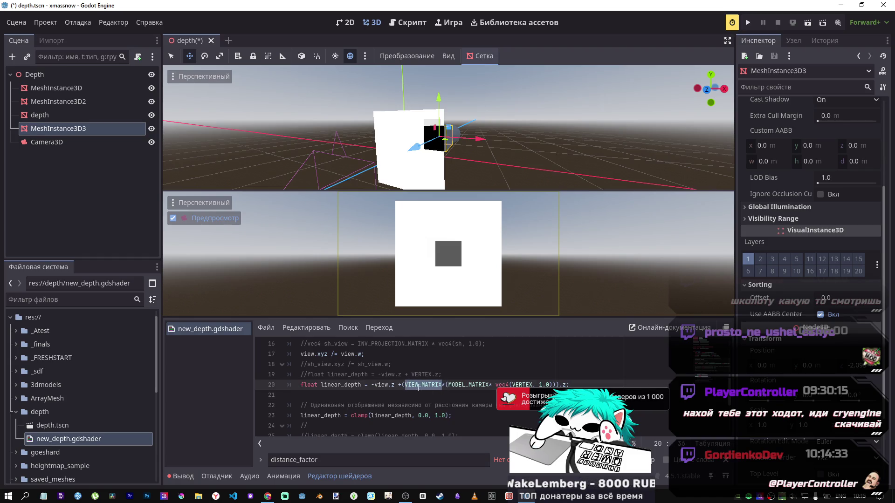
key("Right")
key("Left")
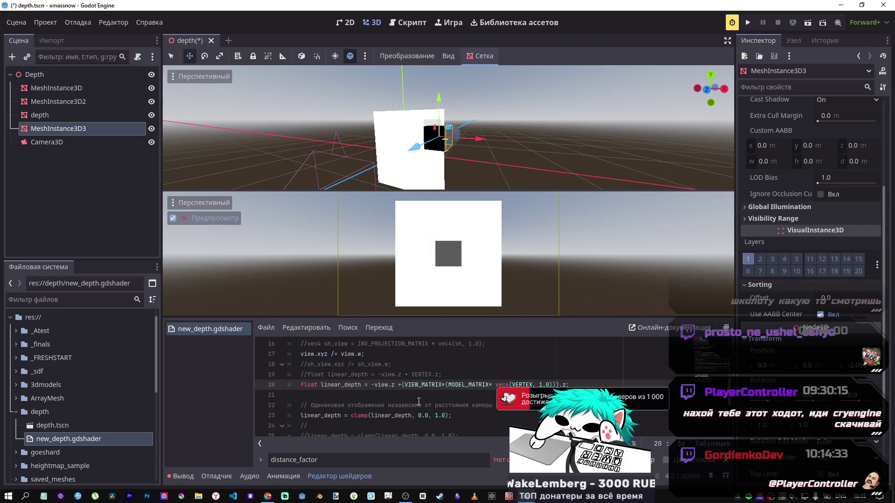
type("3*")
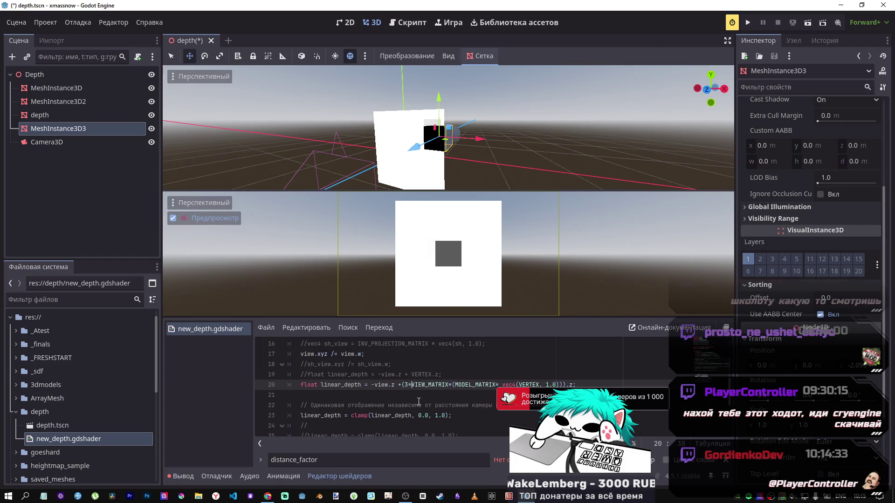
type(".0")
key("ctrl+s")
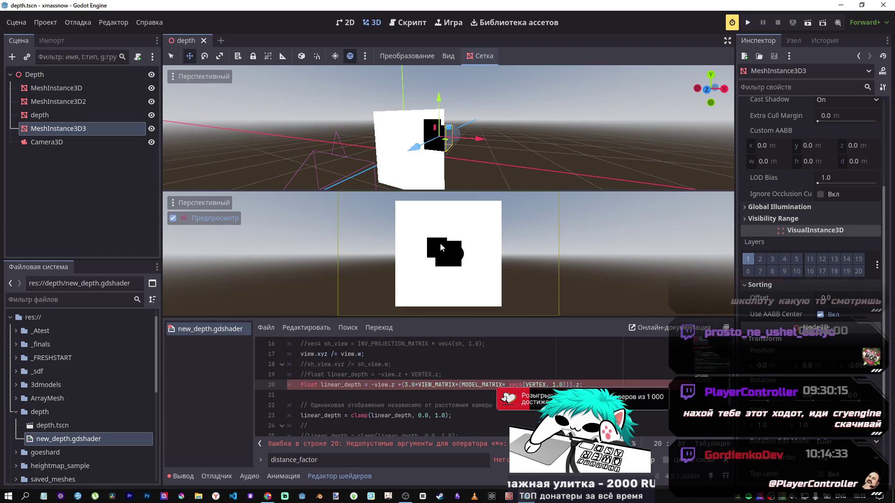
mouse_move(413, 148)
left_mouse_down()
mouse_move(460, 132)
mouse_move(377, 166)
mouse_move(323, 167)
mouse_move(492, 125)
mouse_move(449, 141)
mouse_move(459, 130)
left_mouse_up()
Change the factor to 2.0, save, and move the mesh toward the camera.
left_click(406, 385)
key("BackSpace")
type("2")
key("ctrl+s")
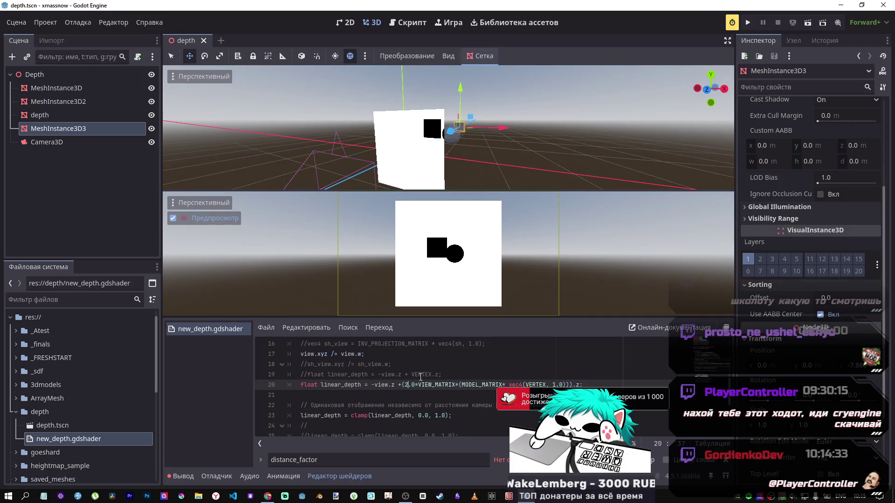
left_click_drag(454, 132, 434, 152)
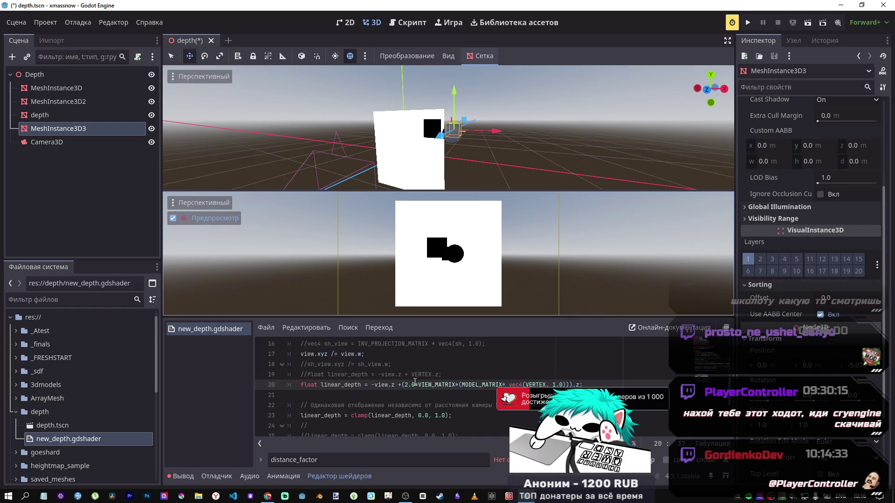
mouse_move(439, 135)
left_mouse_down()
mouse_move(410, 156)
mouse_move(451, 146)
mouse_move(437, 140)
left_mouse_up()
left_click(403, 385)
Change line 20's factor to (1.0/2.0), save, and slide MeshInstance3D3 along Z.
type("1/")
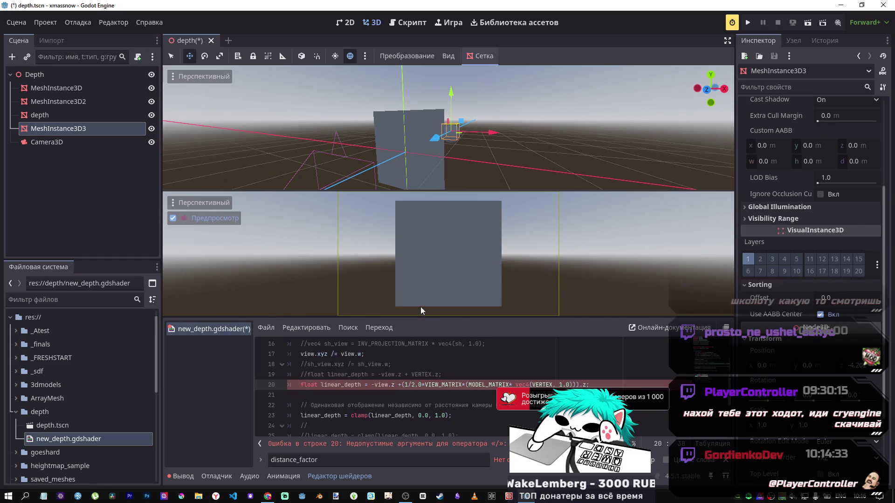
key("Left")
key("Left")
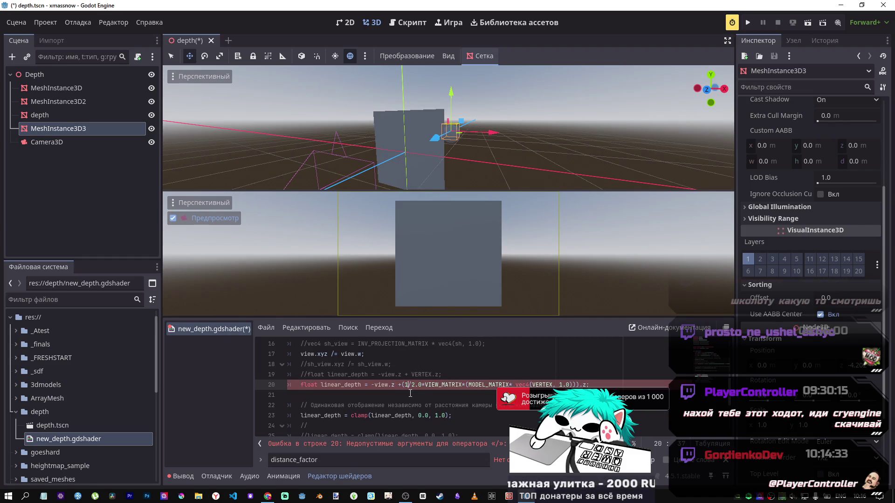
type(".")
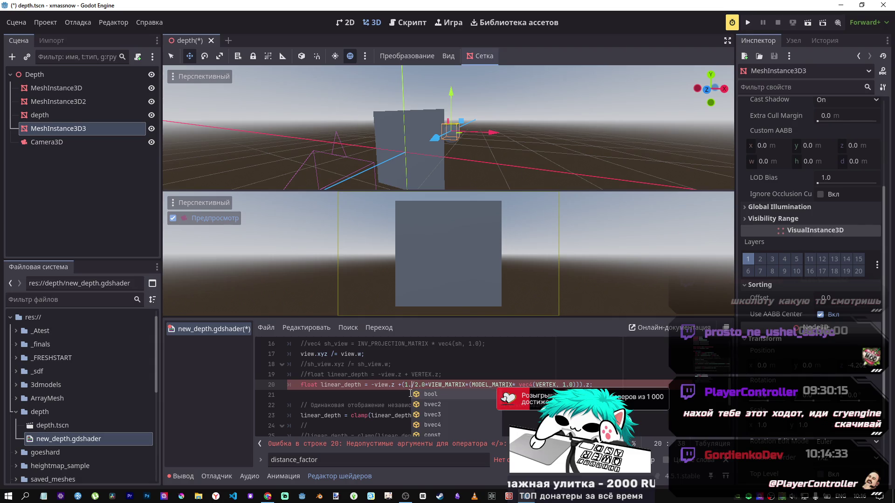
type("0")
key("ctrl+s")
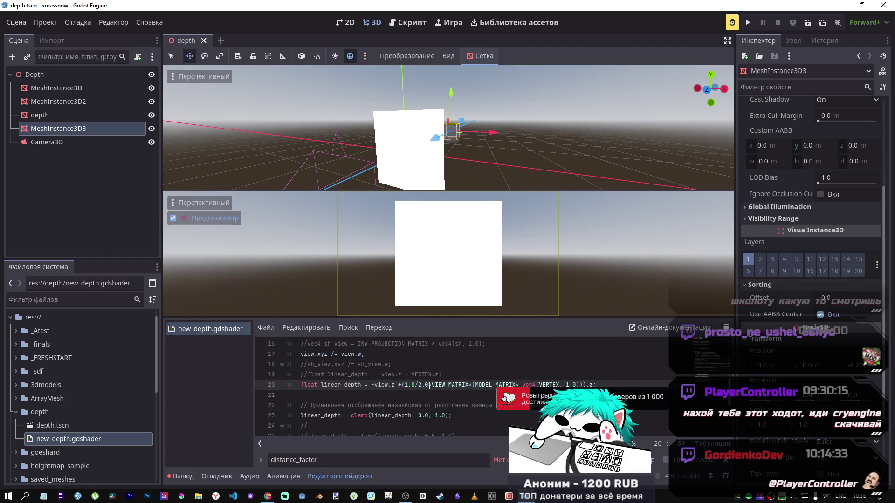
left_click(429, 384)
type(")*")
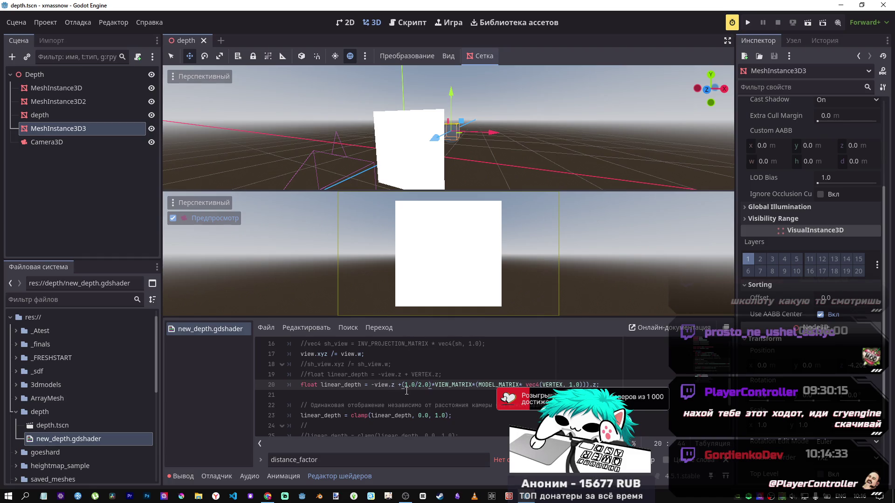
type("(")
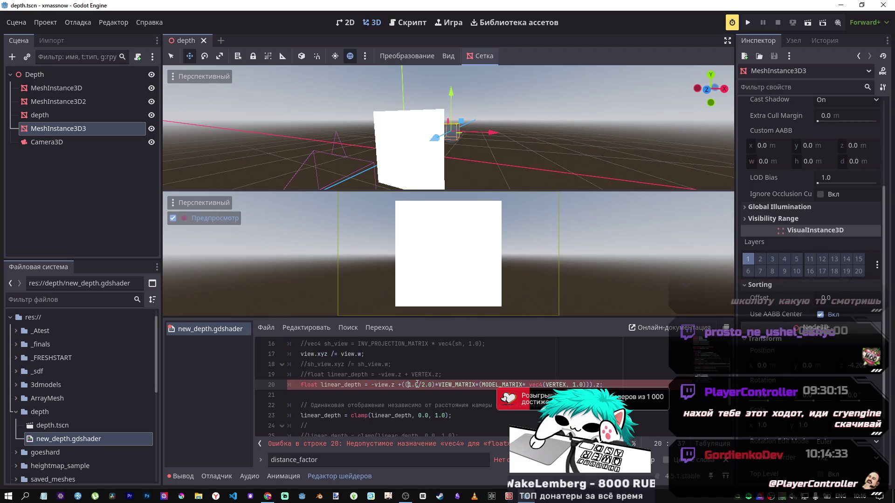
mouse_move(435, 138)
left_mouse_down()
mouse_move(269, 225)
mouse_move(341, 184)
mouse_move(273, 211)
left_mouse_up()
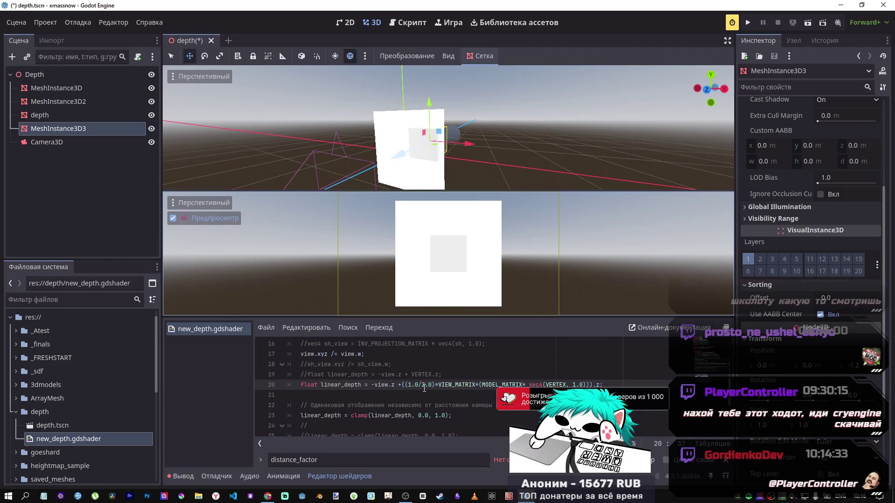
left_click(425, 385)
Try a 5.0 divisor, then a negated coefficient, moving the mesh along Z after each save.
key("BackSpace")
type("5")
key("ctrl+s")
mouse_move(397, 155)
left_mouse_down()
mouse_move(334, 189)
mouse_move(446, 151)
left_mouse_up()
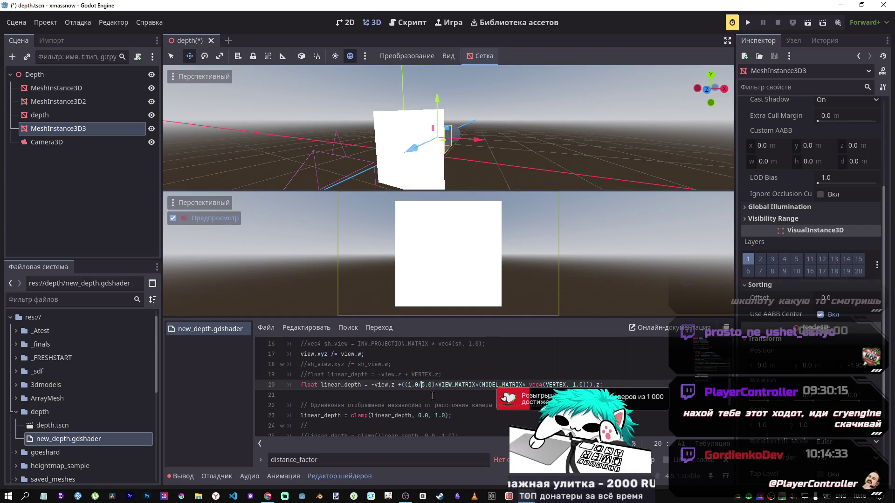
type("-")
key("ctrl+s")
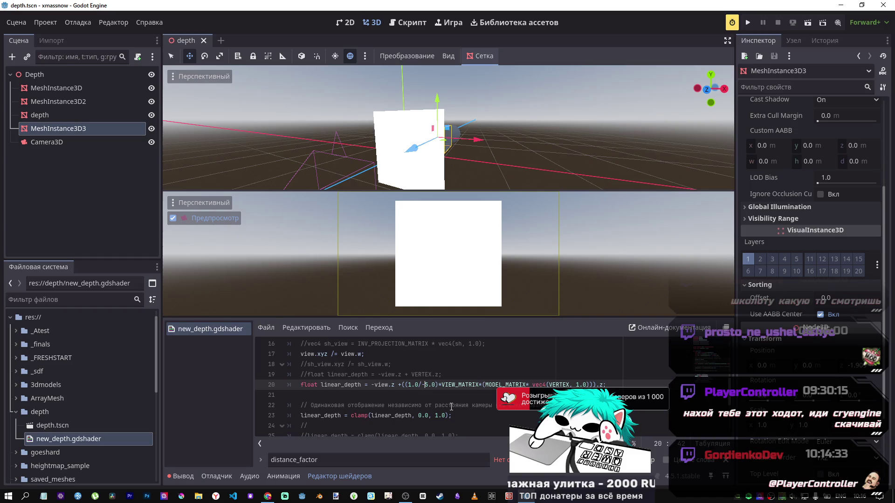
left_click_drag(405, 150, 404, 152)
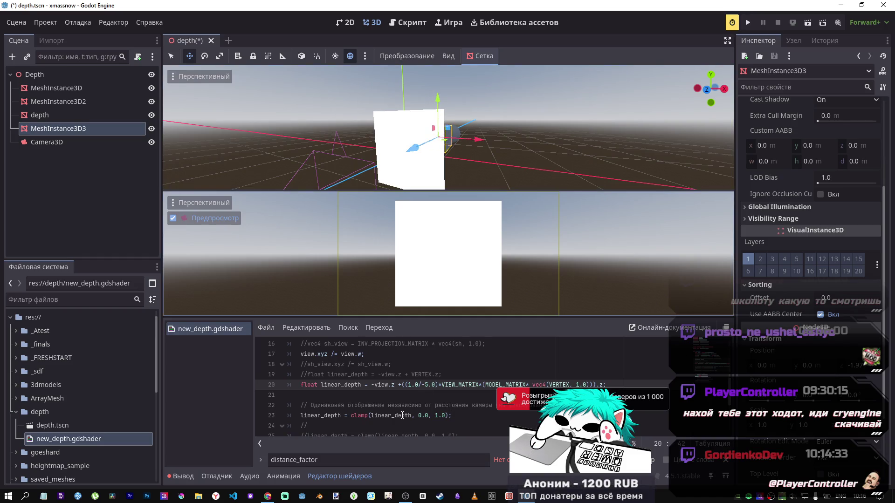
Rewrite the coefficient with a 3.0 numerator, save, and move the mesh along Z.
left_click(426, 388)
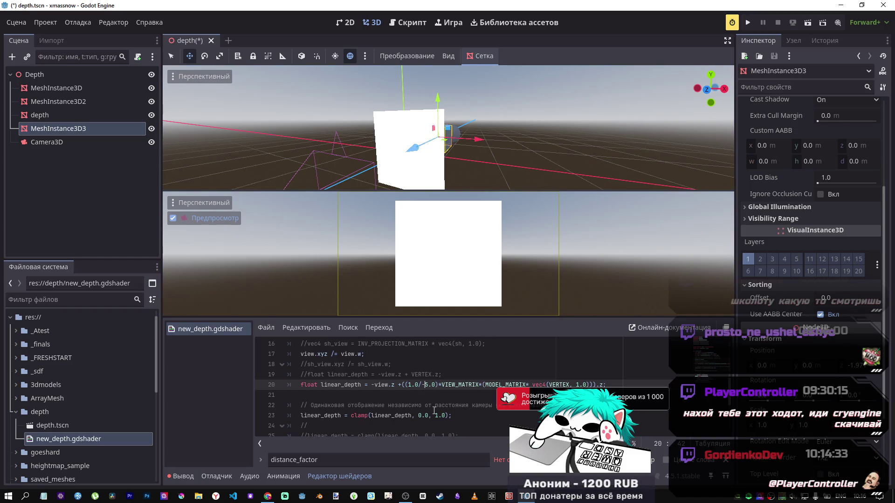
key("BackSpace")
key("Delete")
type("2")
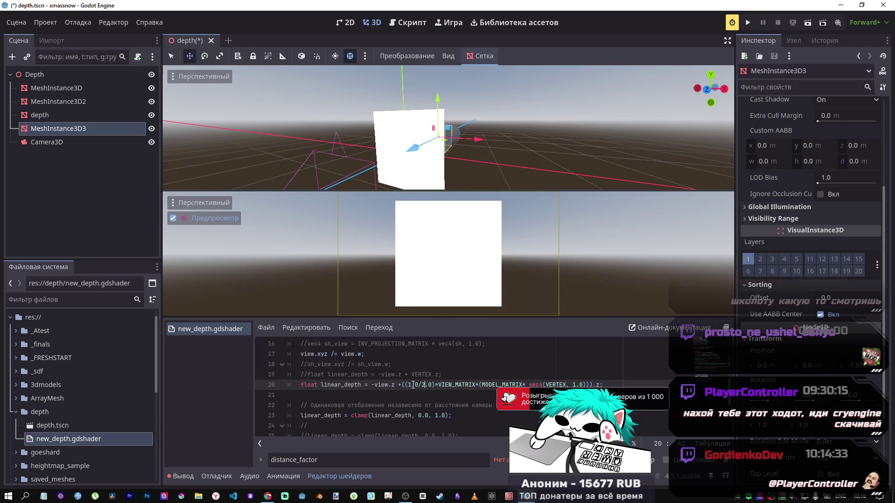
type("3")
key("ctrl+s")
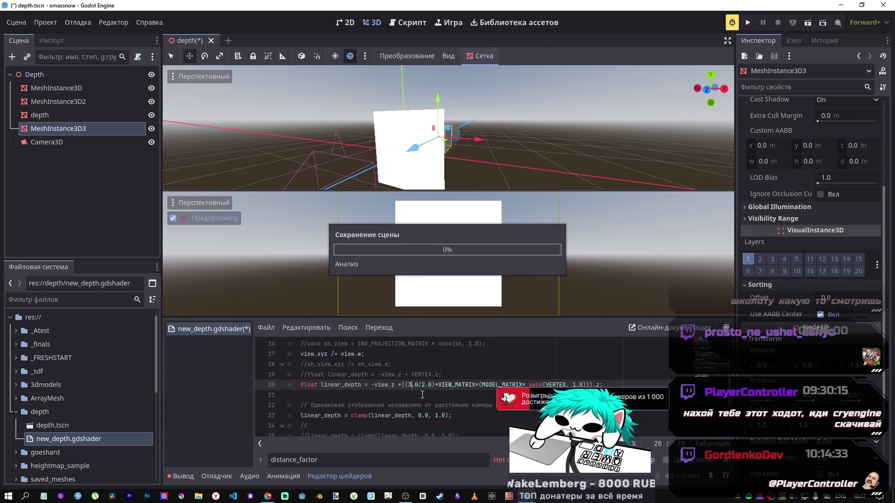
mouse_move(413, 148)
left_mouse_down()
mouse_move(446, 135)
mouse_move(439, 145)
left_mouse_up()
Set the coefficient to (5.0/2.0), save, and move the mesh 5.35 along Z.
left_click(412, 384)
key("BackSpace")
type("5")
key("ctrl+s")
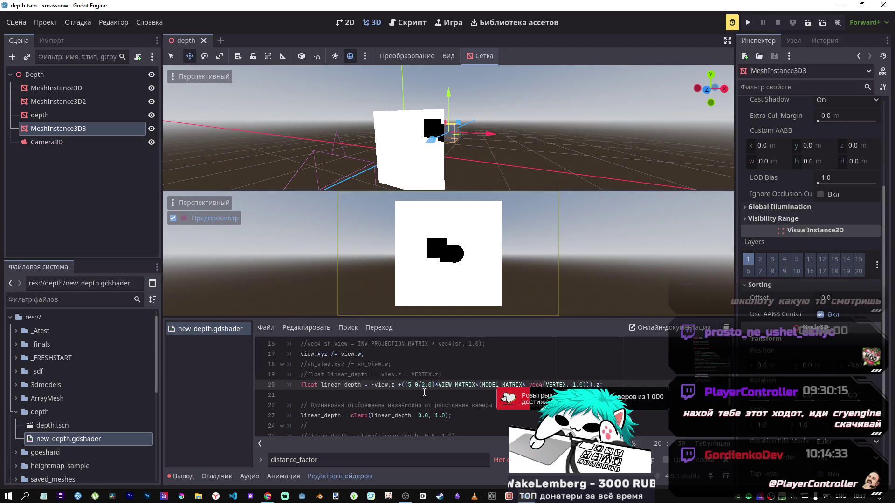
mouse_move(431, 139)
left_mouse_down()
mouse_move(458, 131)
mouse_move(446, 133)
left_mouse_up()
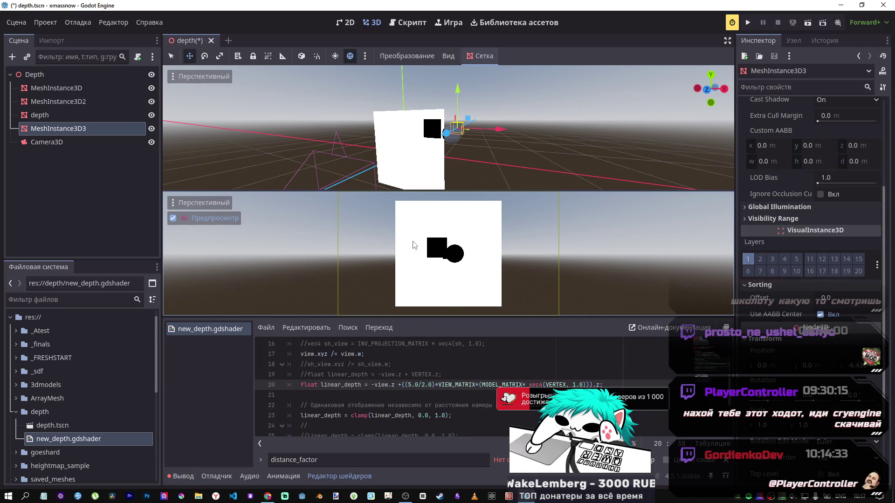
Move MeshInstance3D3 2.951 along Z and zoom the viewport to see the fused black shape.
mouse_move(446, 133)
left_mouse_down()
mouse_move(407, 148)
mouse_move(381, 181)
mouse_move(451, 161)
mouse_move(463, 148)
mouse_move(442, 158)
mouse_move(452, 135)
mouse_move(452, 144)
mouse_move(433, 149)
mouse_move(450, 158)
left_mouse_up()
scroll(429, 147, "down", 10)
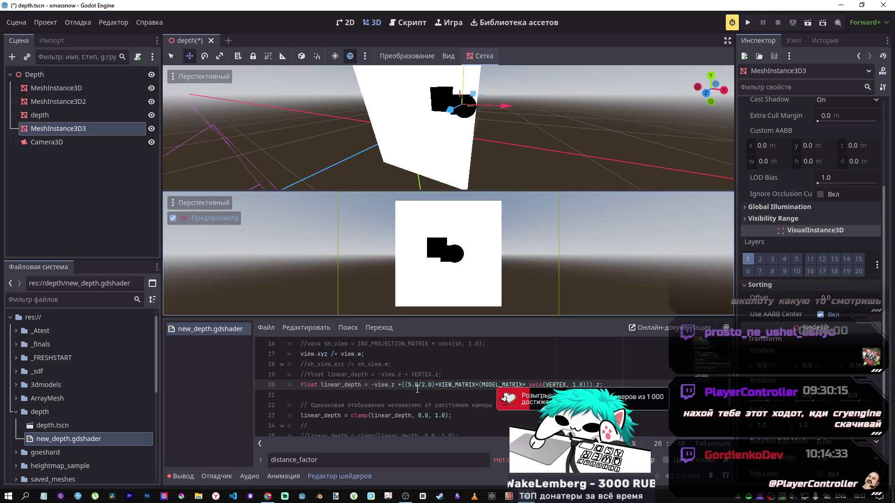
scroll(414, 387, "up", 1)
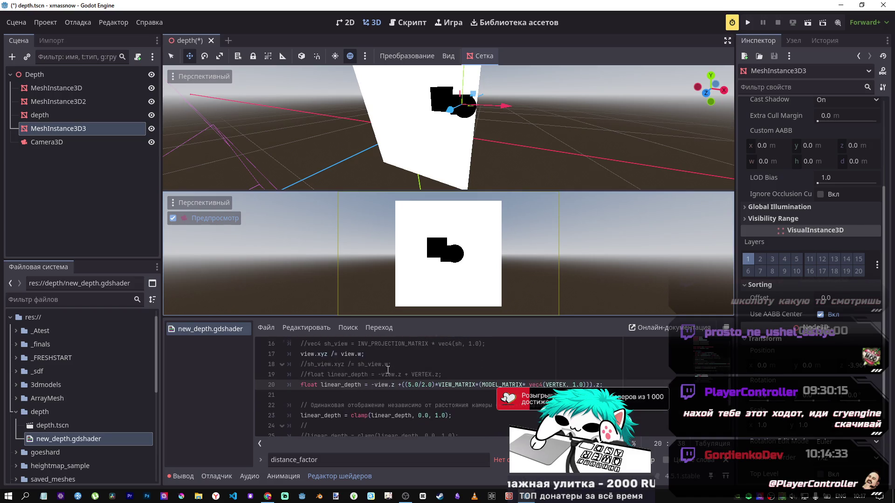
scroll(388, 370, "down", 1)
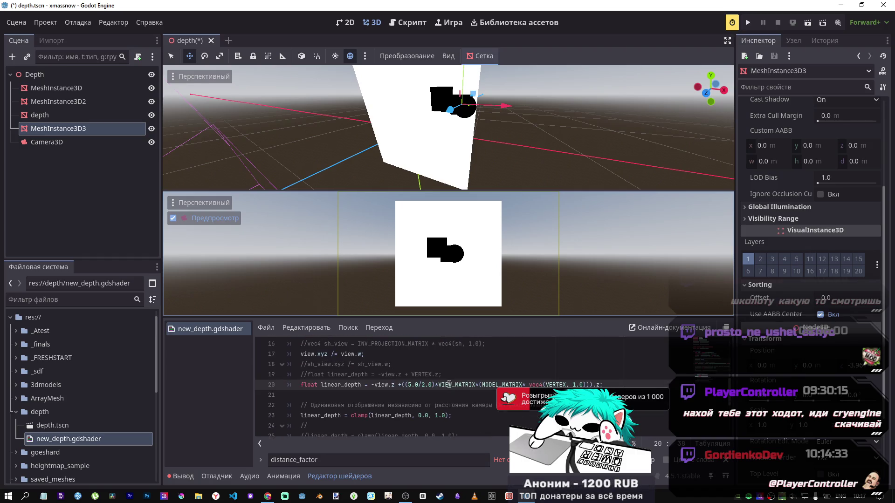
left_click_drag(479, 385, 432, 384)
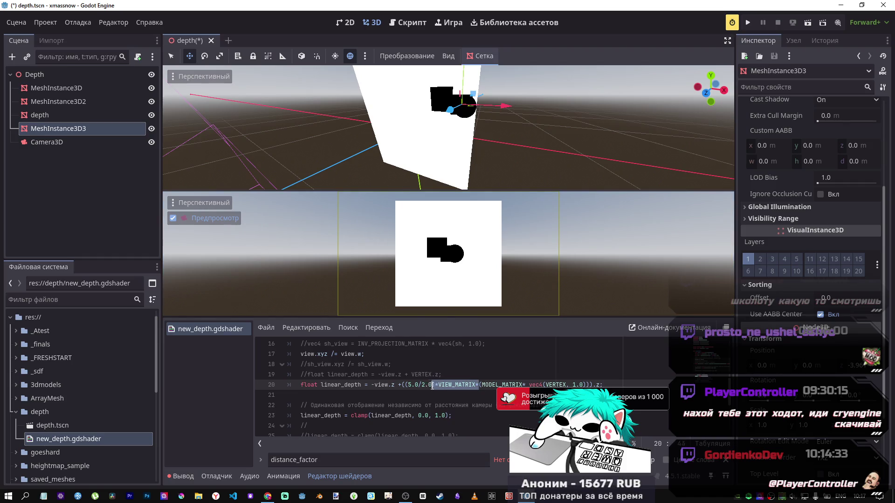
Test line 20 without the VIEW_MATRIX factor, restore it, and move the mesh along Z.
key("BackSpace")
key("ctrl+s")
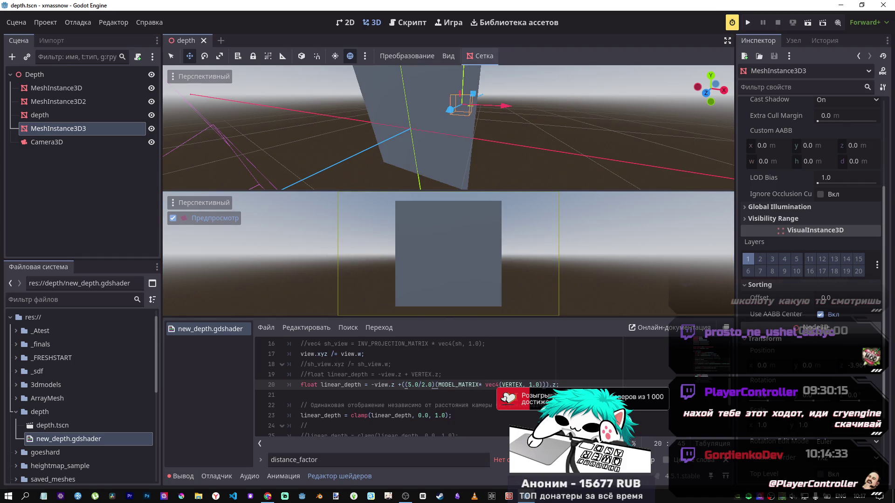
key("ctrl+z")
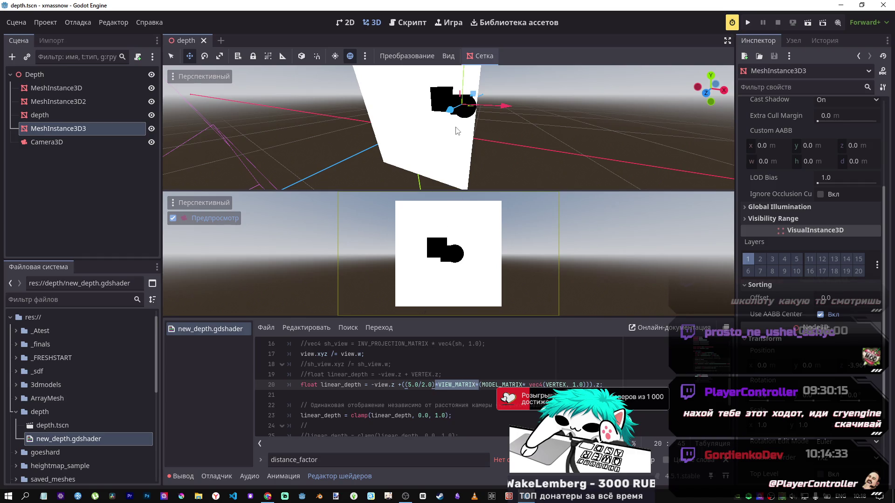
key("g")
key("z")
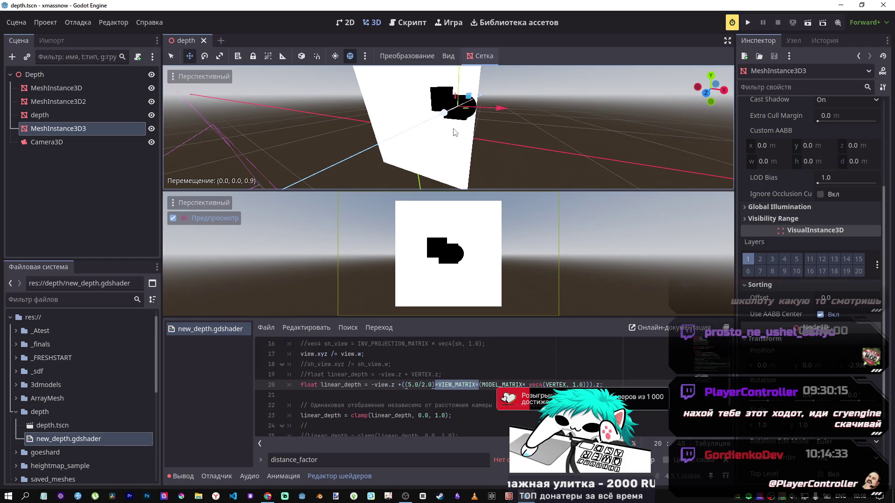
left_click(465, 117)
Change the coefficient to (2.0/5.0), save, and move the mesh 1.626 along Z.
left_click(422, 384)
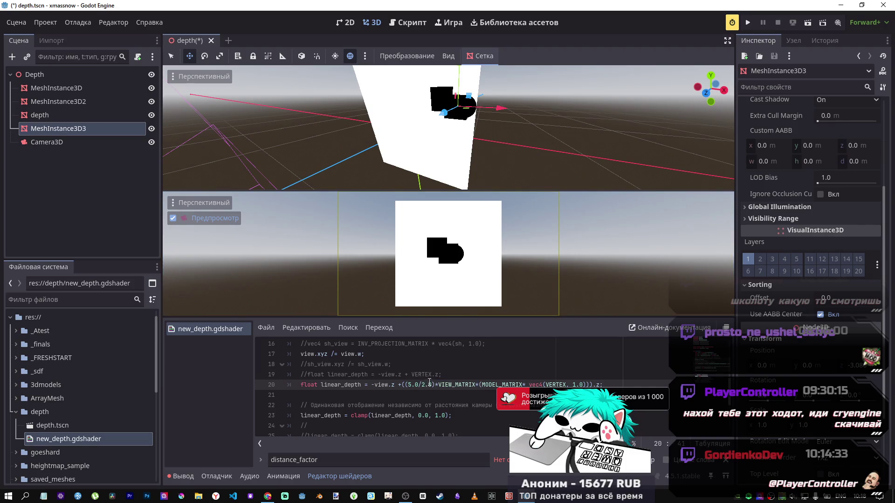
left_click_drag(433, 385, 420, 384)
key("BackSpace")
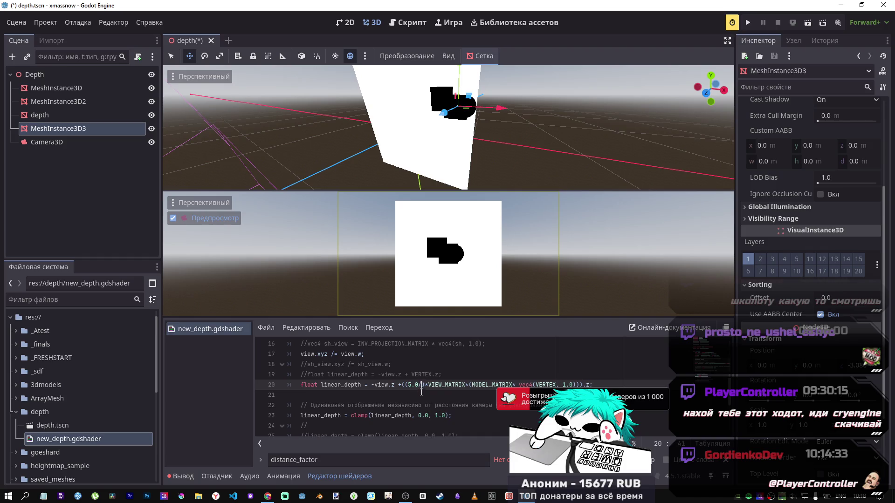
type("/")
left_click_drag(419, 384, 408, 385)
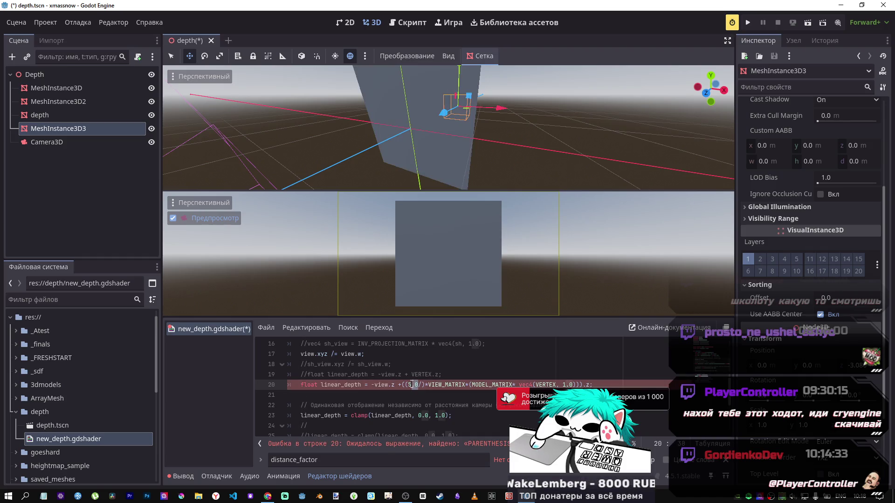
type("2.0/5.0")
key("ctrl+s")
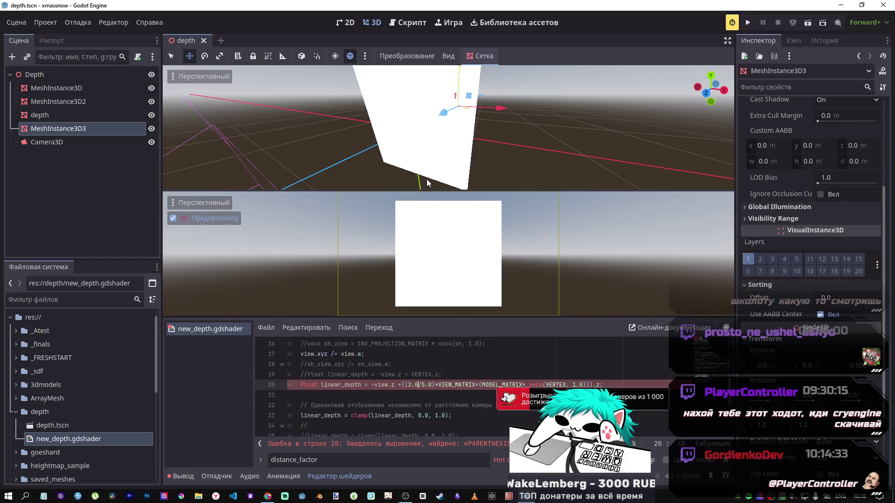
mouse_move(443, 113)
left_mouse_down()
mouse_move(320, 167)
mouse_move(373, 159)
mouse_move(363, 172)
left_mouse_up()
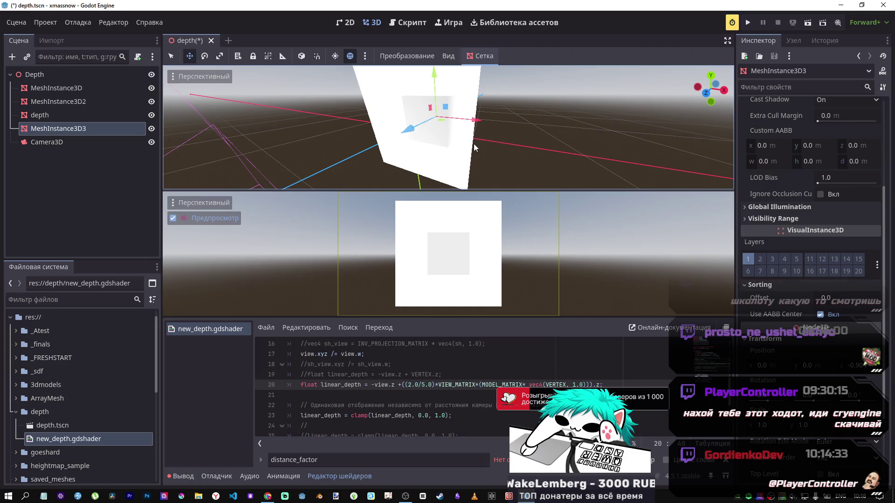
left_click(268, 496)
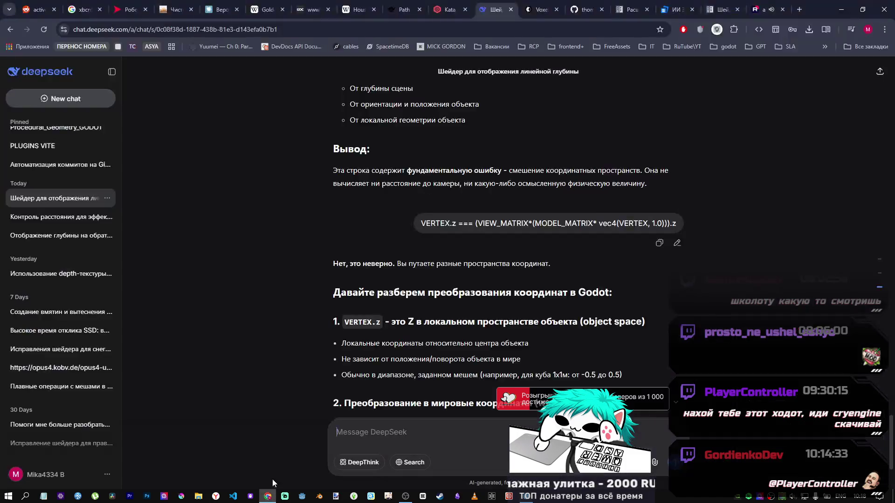
Highlight DeepSeek's WORLD_MATRIX = MODEL_MATRIX note and its camera-space Z explanation.
scroll(501, 292, "down", 10)
scroll(501, 290, "up", 5)
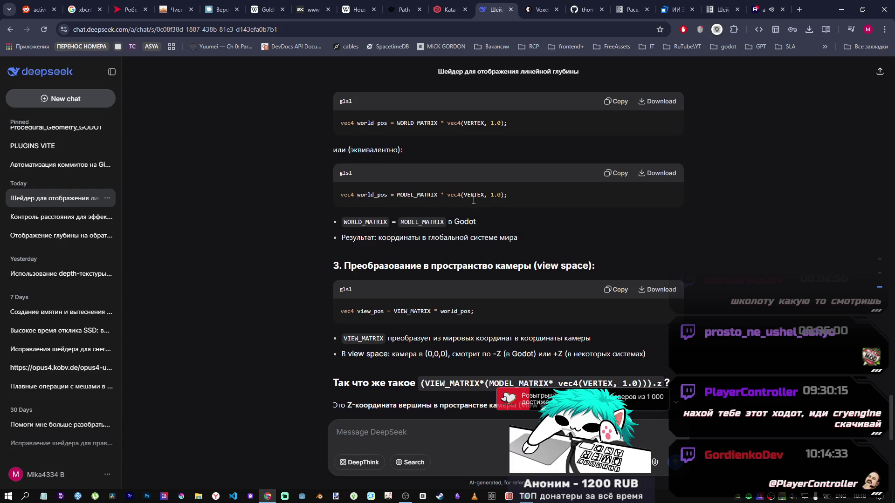
scroll(471, 199, "up", 2)
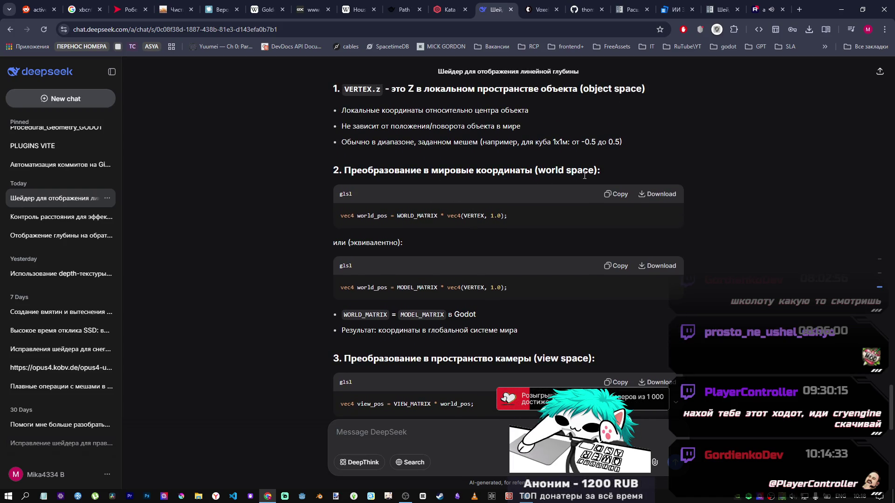
scroll(510, 203, "down", 1)
scroll(418, 225, "down", 1)
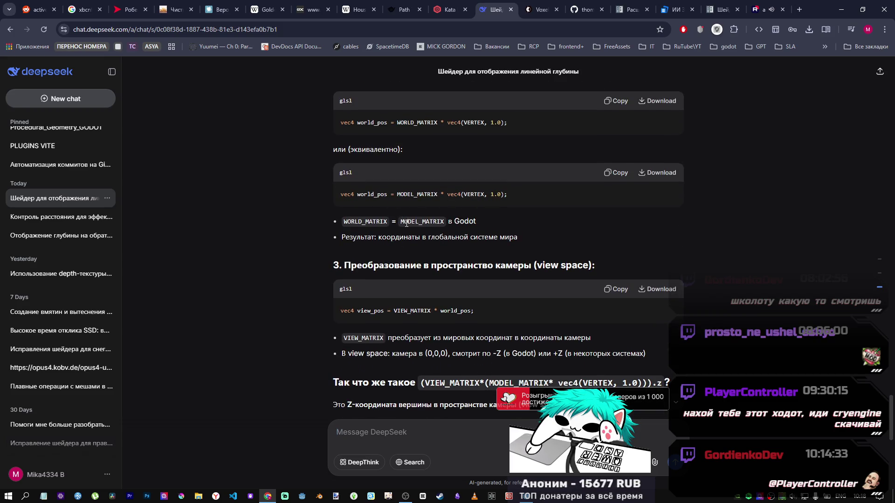
left_click_drag(346, 222, 424, 225)
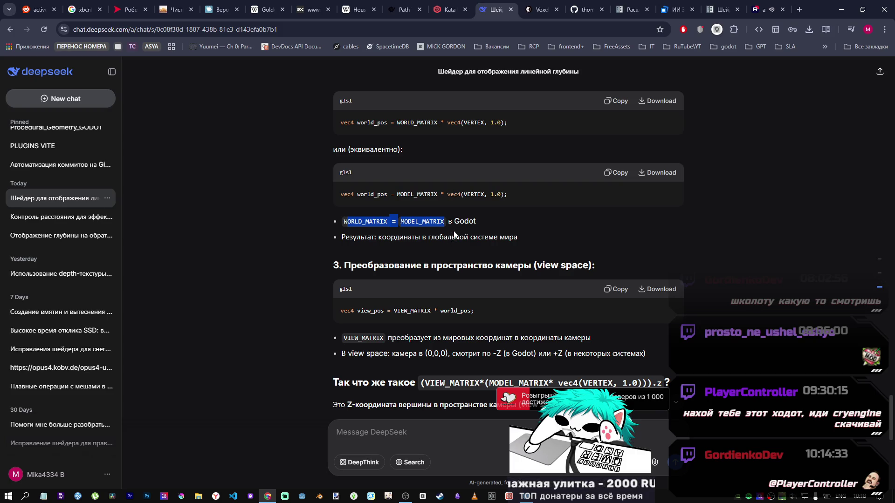
scroll(516, 381, "down", 1)
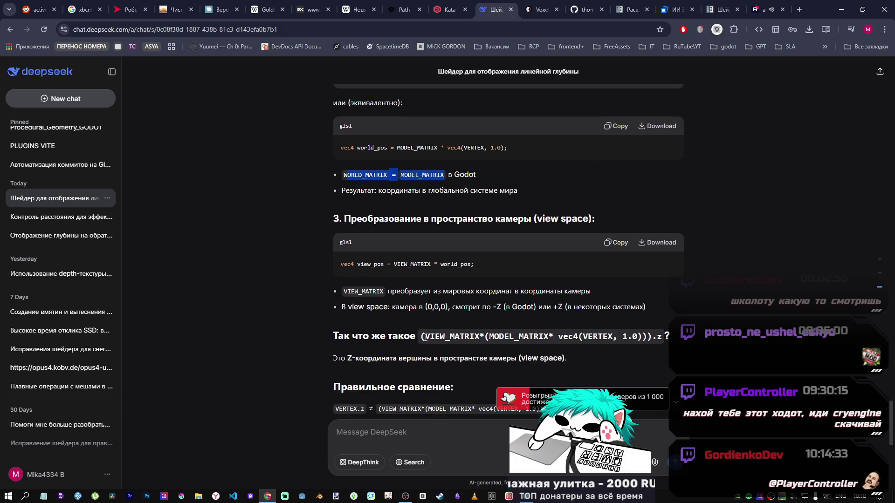
scroll(565, 328, "down", 2)
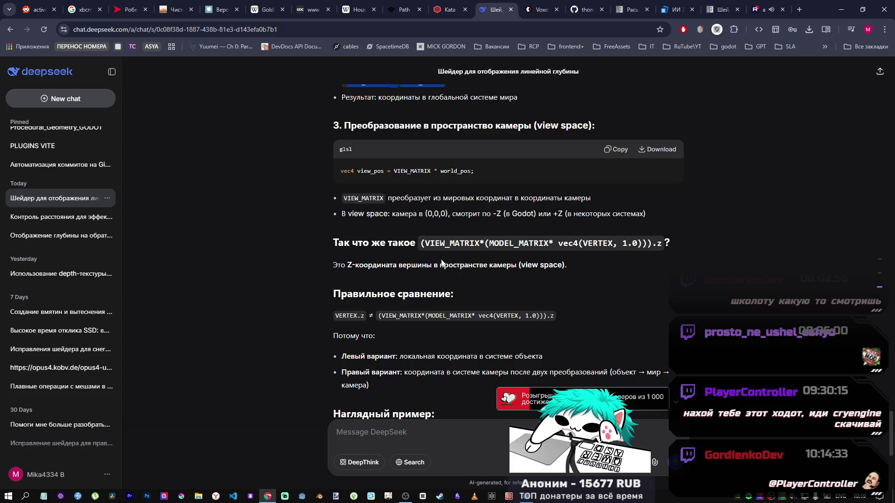
left_click_drag(345, 265, 564, 266)
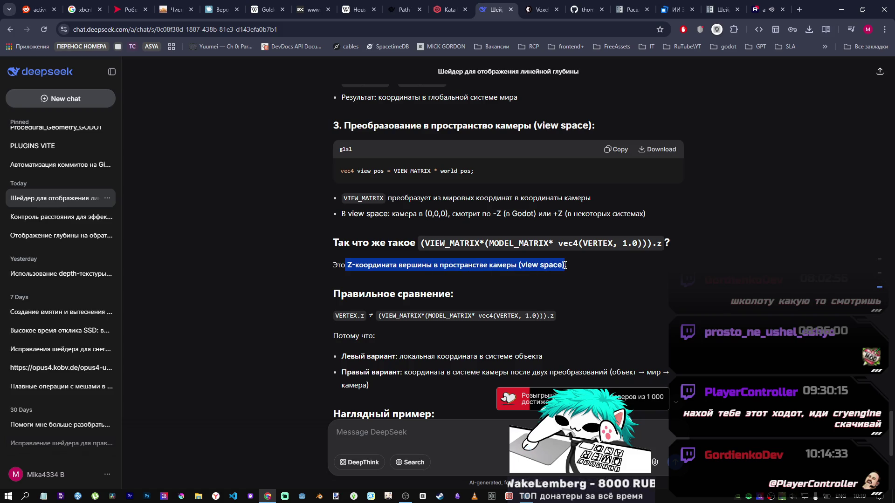
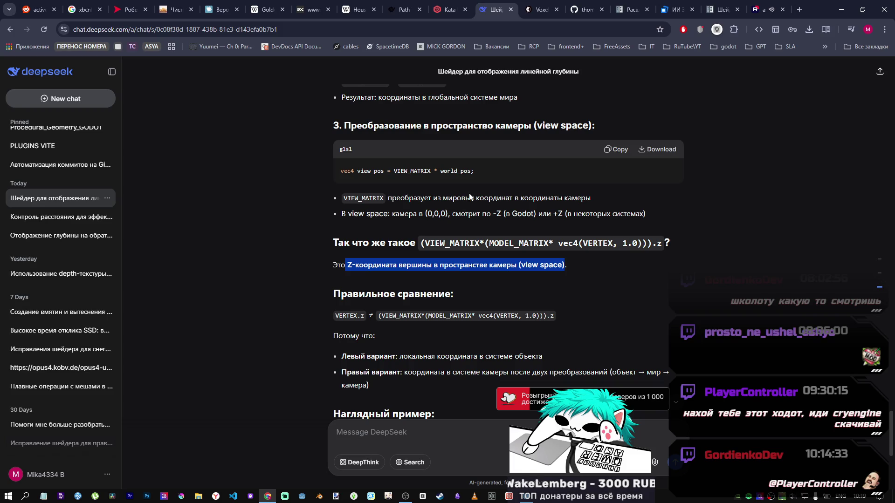
Switch from Chrome to the Godot editor showing new_depth.gdshader.
key("alt+Tab")
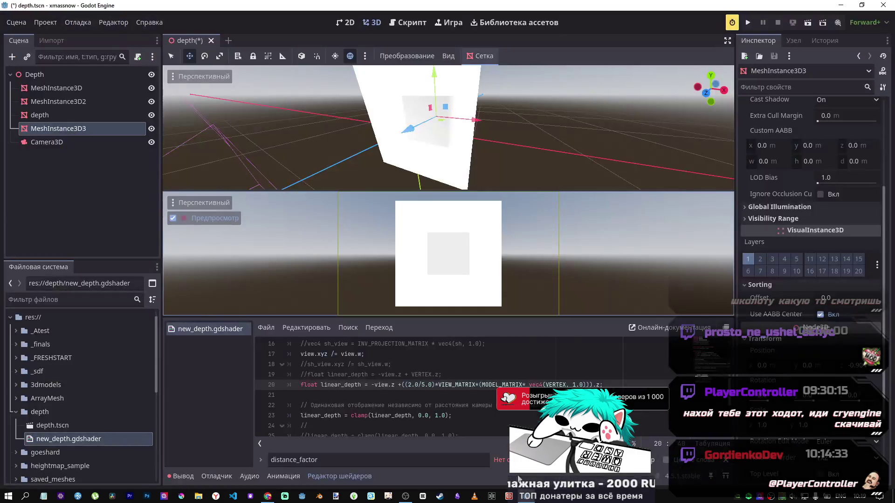
Comment out the linear-depth clamp on line 23, save, and nudge the mesh along Z.
left_click(473, 415)
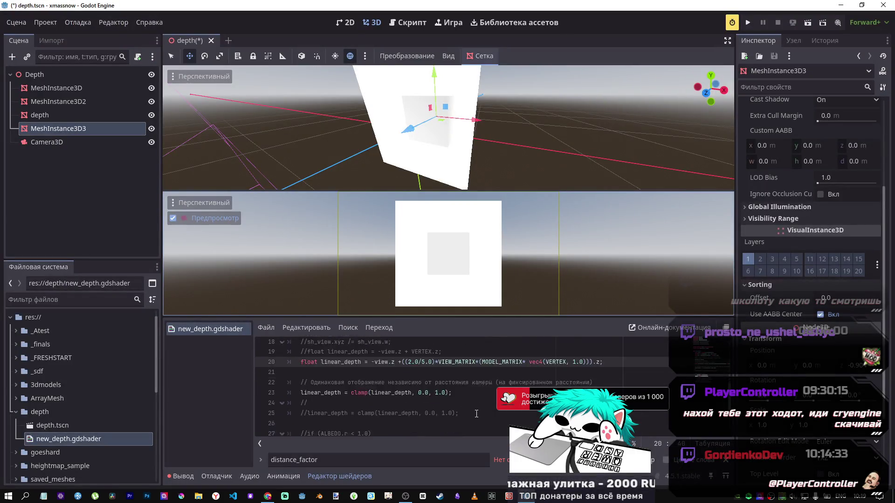
scroll(473, 416, "down", 1)
key("ctrl+k")
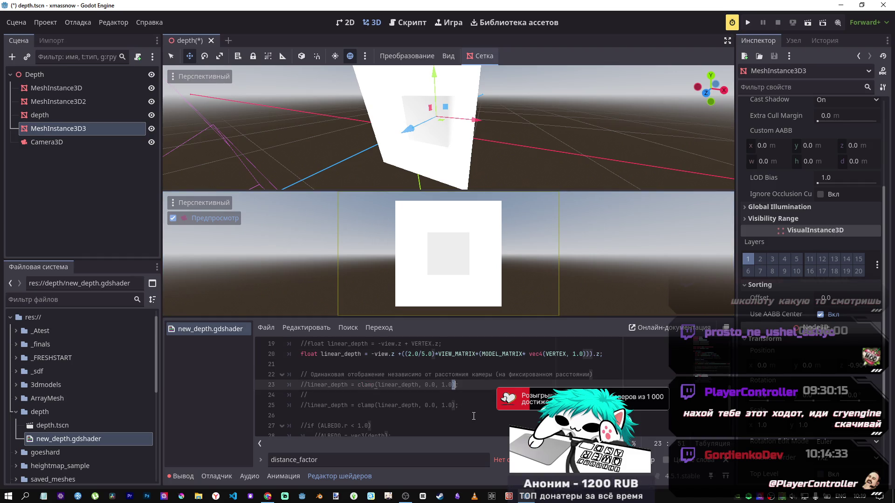
key("ctrl+s")
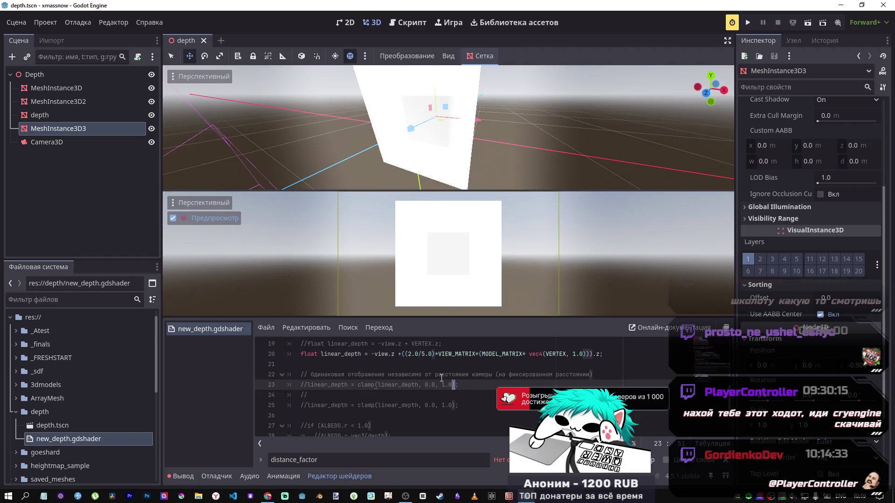
left_click_drag(410, 129, 441, 114)
Replace the 2.0/5.0 factor on line 20 with 3.0, save, and move the mesh further along Z.
scroll(434, 389, "up", 1)
left_click(434, 385)
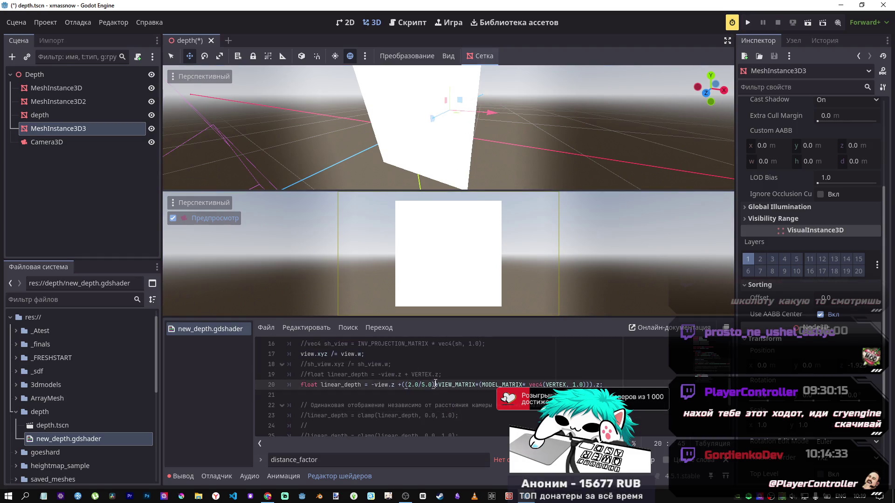
left_click(417, 385)
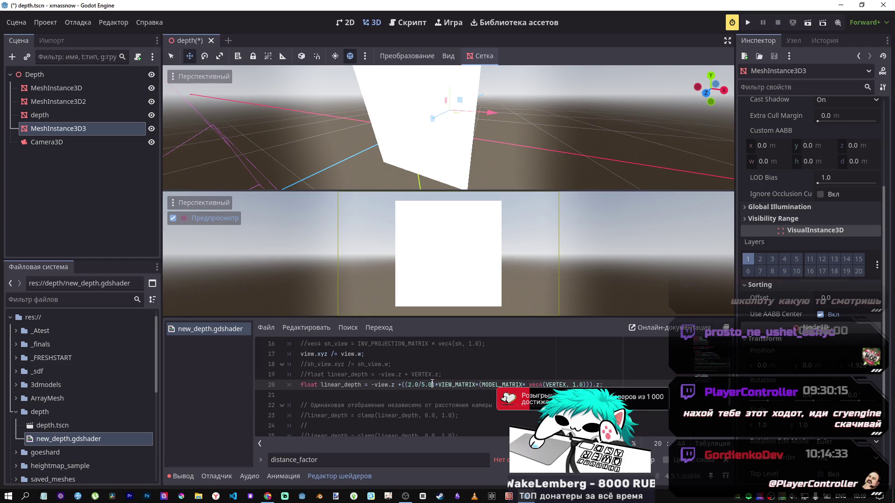
type("3.0")
key("ctrl+s")
left_click_drag(433, 121, 438, 118)
key("KP_1")
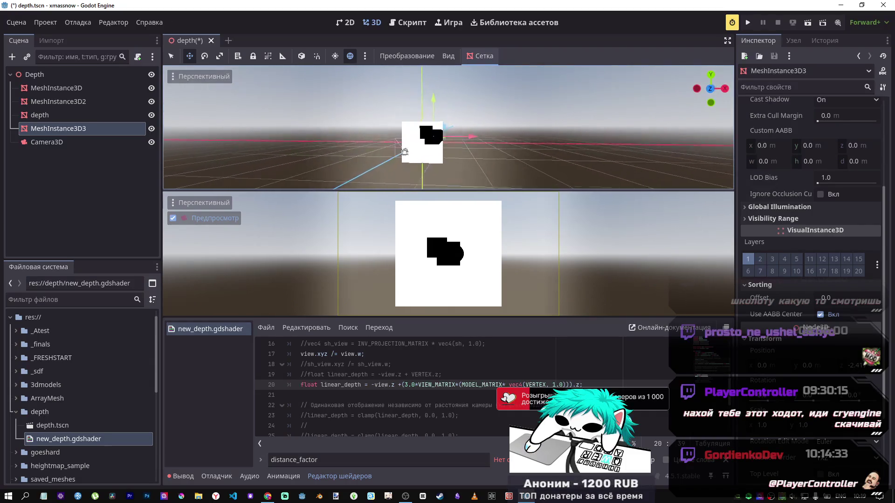
Orbit around the scene and shift the cube mesh along Z.
scroll(404, 152, "up", 5)
scroll(404, 152, "down", 3)
mouse_move(404, 152)
left_mouse_down()
mouse_move(309, 173)
mouse_move(425, 148)
mouse_move(417, 149)
mouse_move(476, 75)
left_mouse_up()
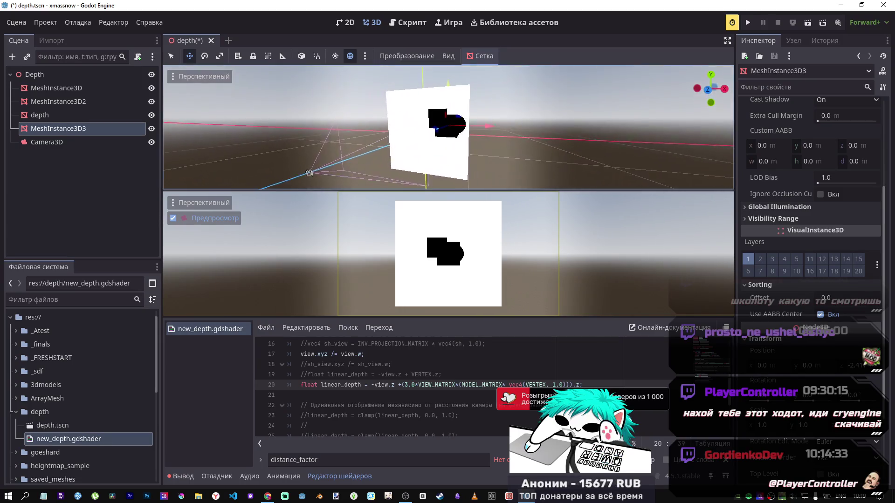
mouse_move(453, 115)
left_mouse_down()
mouse_move(448, 133)
mouse_move(433, 114)
left_mouse_up()
scroll(434, 114, "down", 5)
mouse_move(435, 163)
left_mouse_down()
mouse_move(557, 171)
mouse_move(516, 165)
left_mouse_up()
Slide the sphere along X to a new position and reselect the cube.
left_click(480, 153)
left_click(480, 153)
left_click(463, 160)
left_click(463, 161)
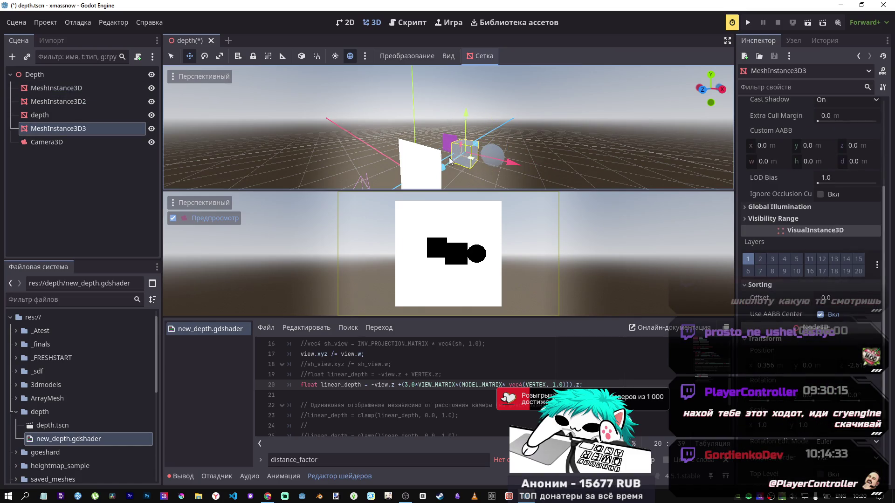
Slide the purple plane along X, place the cube, and select the 3.0 multiplier on line 20.
left_click(449, 139)
mouse_move(450, 143)
left_mouse_down()
mouse_move(495, 158)
mouse_move(480, 152)
mouse_move(450, 164)
mouse_move(499, 126)
mouse_move(486, 133)
left_mouse_up()
left_click(463, 161)
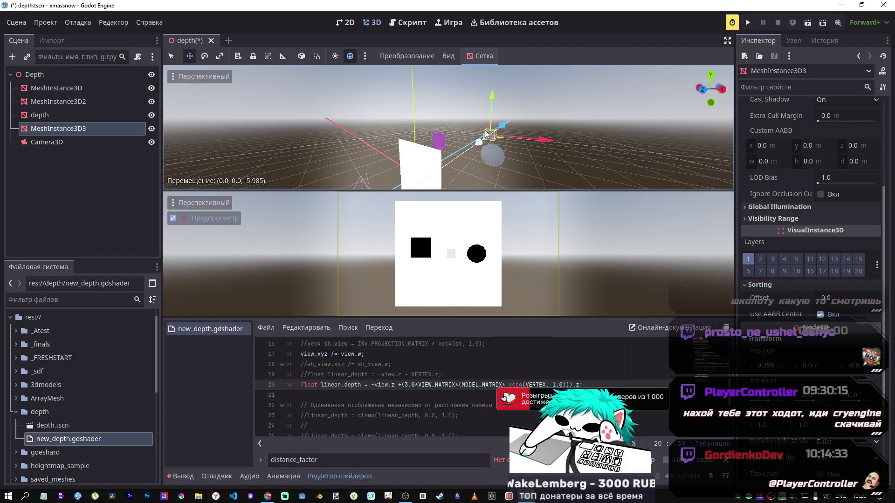
left_click_drag(486, 133, 486, 133)
left_click_drag(415, 384, 408, 384)
Delete the 3.0 multiplier on line 20, save, and move the cube toward the camera along Z.
key("BackSpace")
key("ctrl+s")
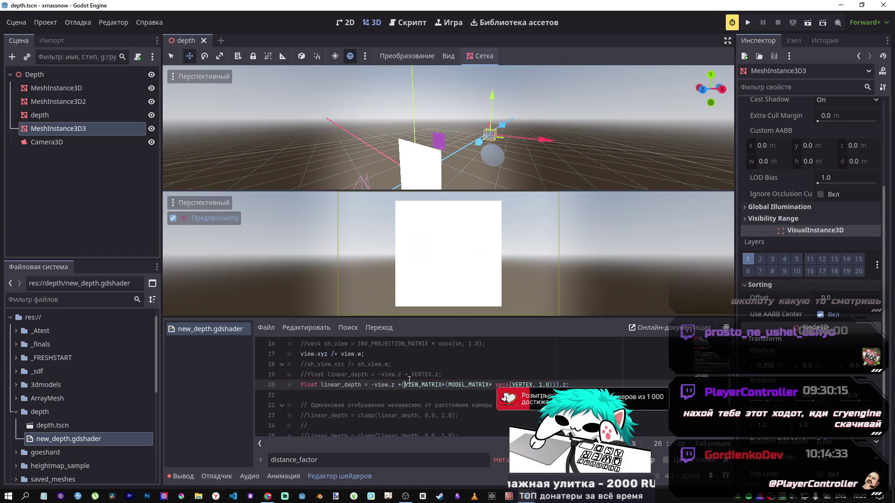
mouse_move(482, 141)
left_mouse_down()
mouse_move(390, 185)
mouse_move(415, 174)
mouse_move(401, 188)
left_mouse_up()
scroll(445, 377, "down", 1)
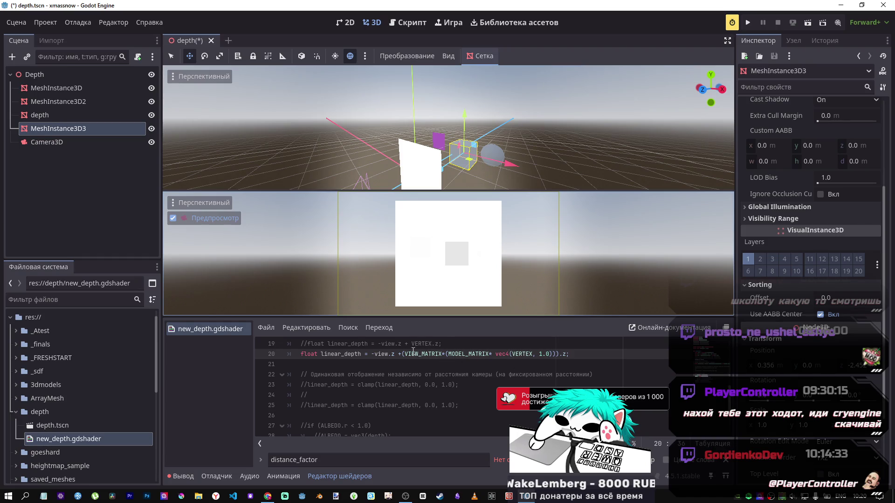
Replace the view-matrix expression on line 20 with VERTEX.z taken from line 19.
left_click(554, 354)
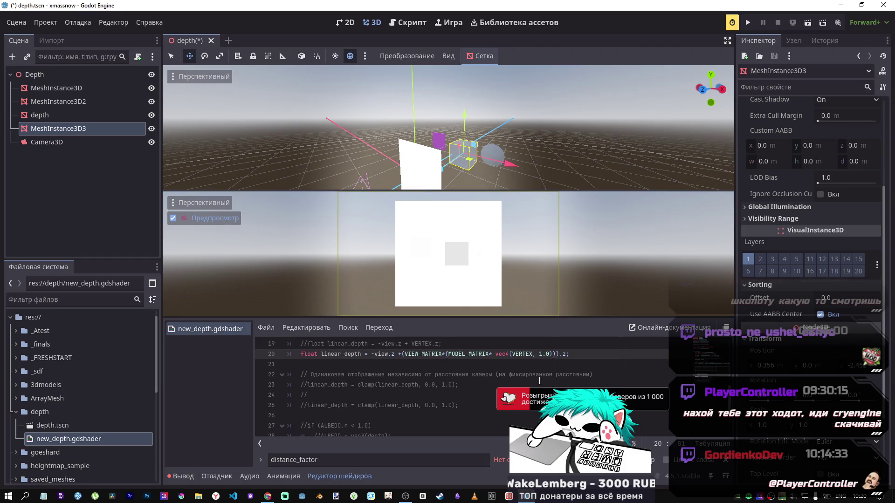
type(")")
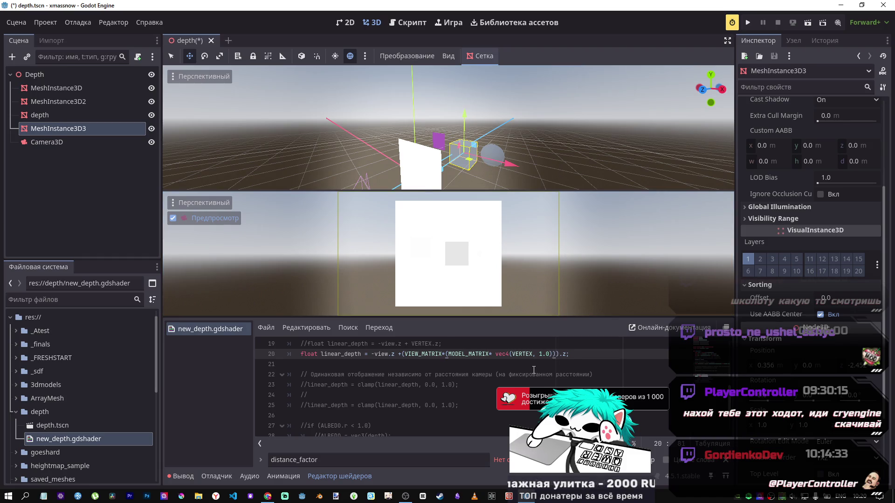
scroll(526, 371, "up", 3)
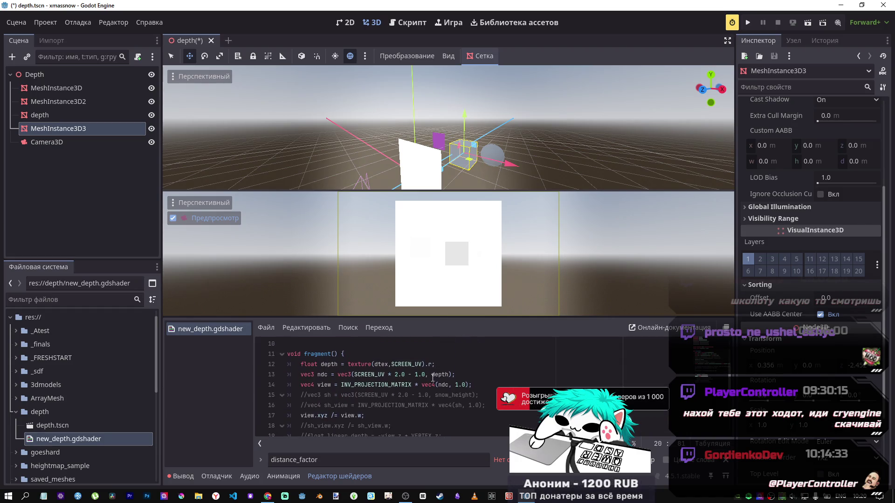
scroll(432, 379, "down", 1)
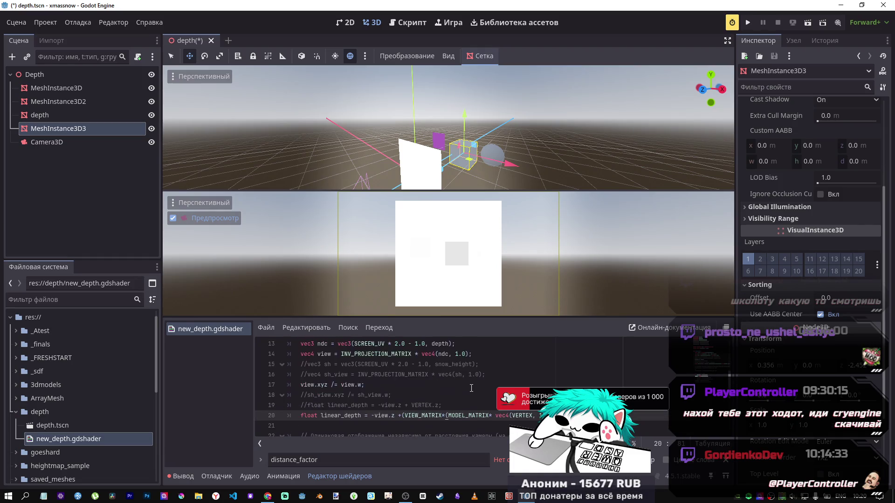
scroll(466, 388, "down", 1)
left_click_drag(412, 374, 439, 375)
key("ctrl+c")
left_click_drag(568, 385, 398, 385)
key("ctrl+v")
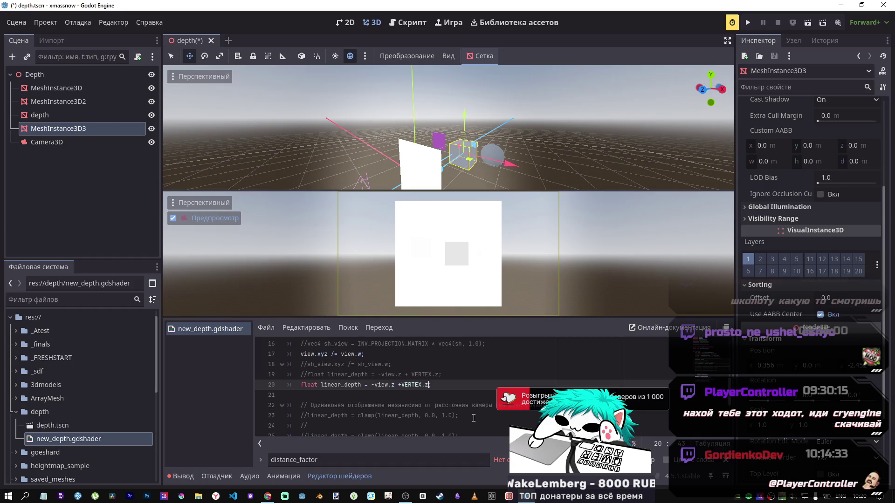
End line 20 with a semicolon, then undo the VERTEX.z replacement and save.
type(";")
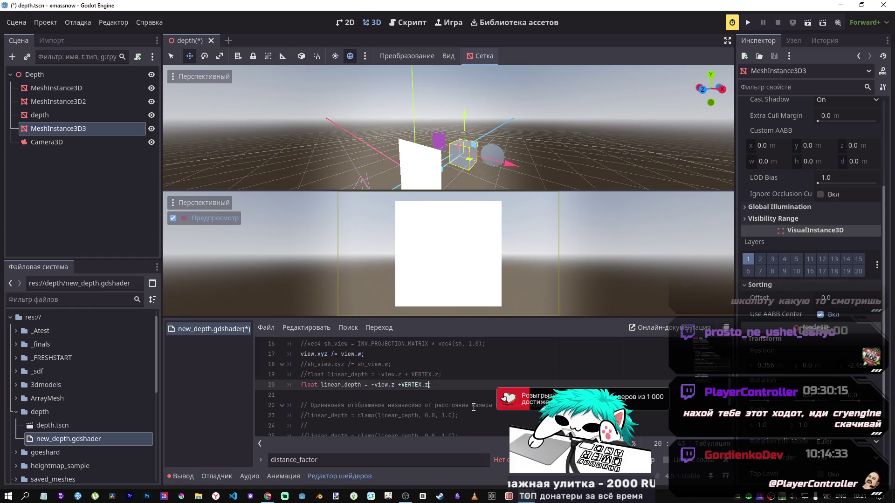
mouse_move(464, 261)
left_mouse_down()
mouse_move(464, 196)
mouse_move(445, 140)
left_mouse_up()
scroll(444, 140, "down", 4)
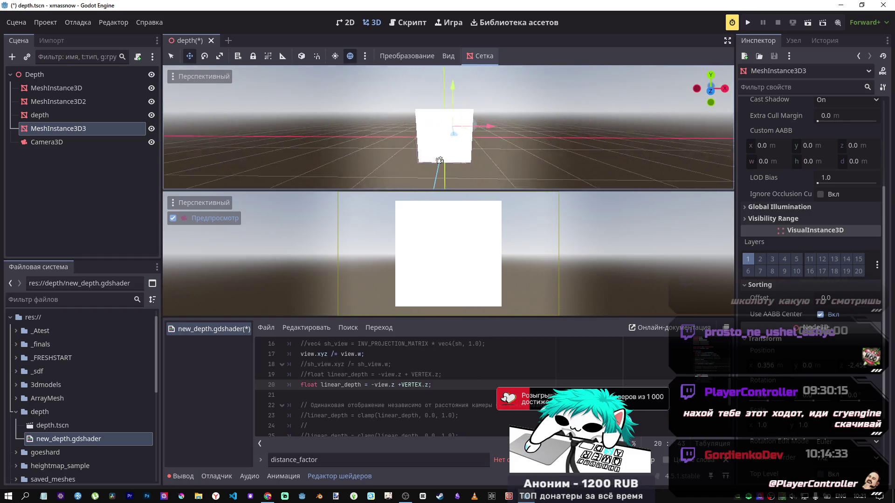
left_click(429, 384)
key("ctrl+z")
key("ctrl+s")
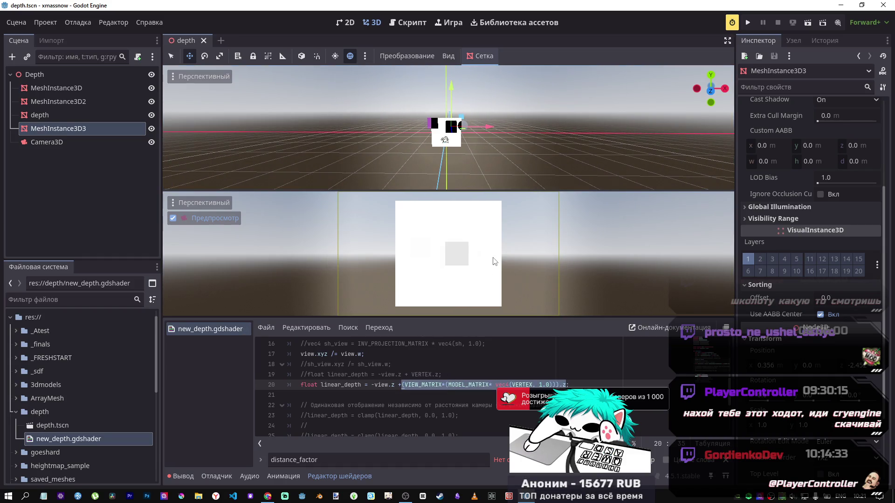
Replace the matrix-transformed vertex term on line 20 with VERTEX.z again and save.
mouse_move(446, 142)
left_mouse_down()
mouse_move(536, 151)
mouse_move(410, 142)
mouse_move(436, 141)
left_mouse_up()
scroll(436, 142, "up", 10)
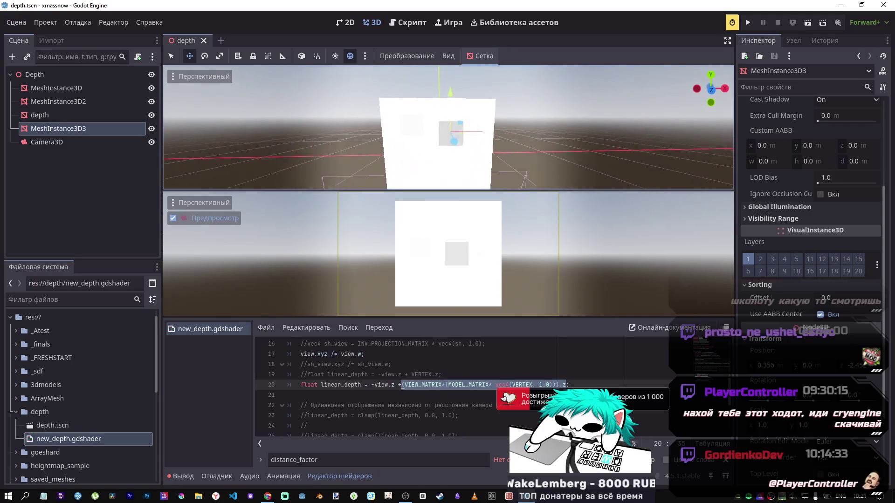
scroll(419, 151, "down", 8)
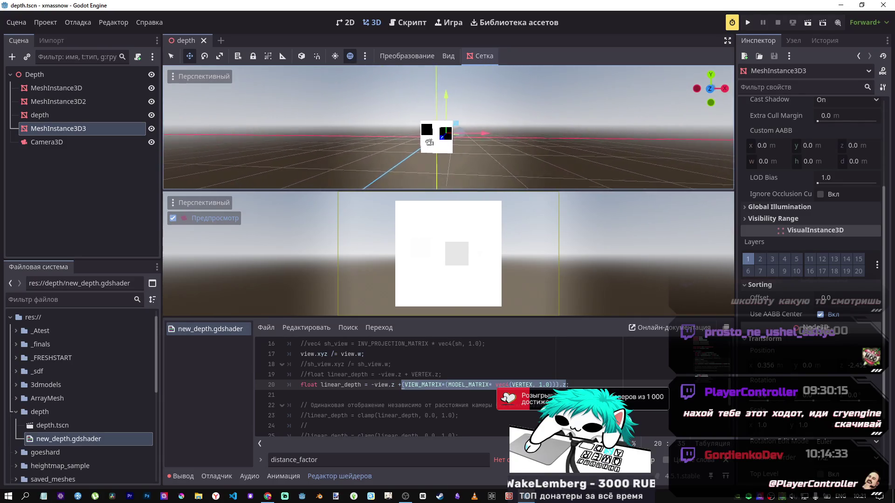
scroll(419, 151, "up", 6)
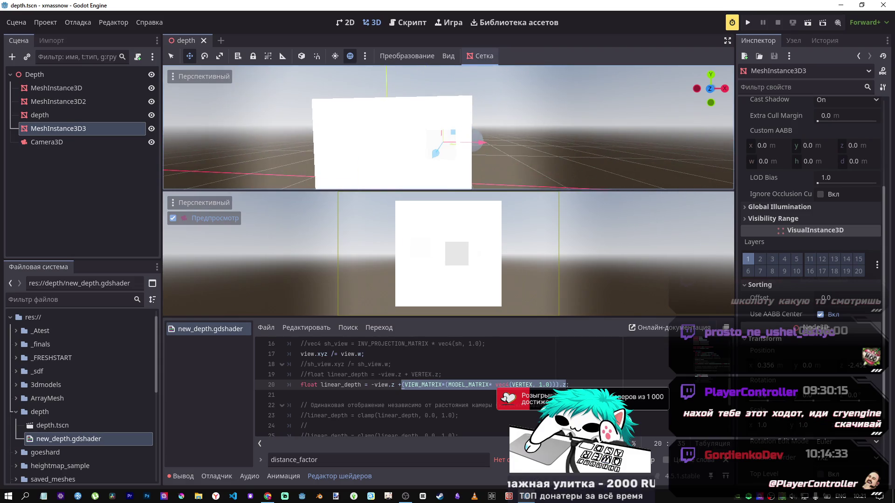
scroll(419, 152, "down", 6)
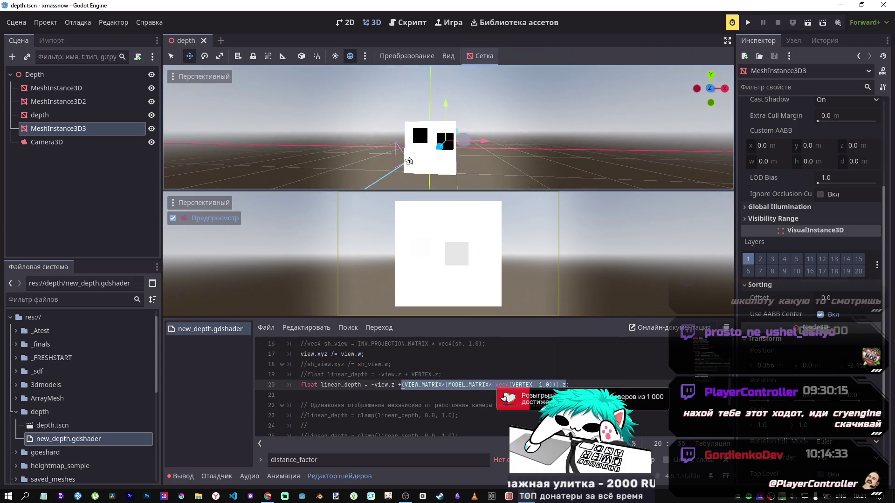
scroll(419, 151, "up", 5)
left_click_drag(409, 375, 439, 375)
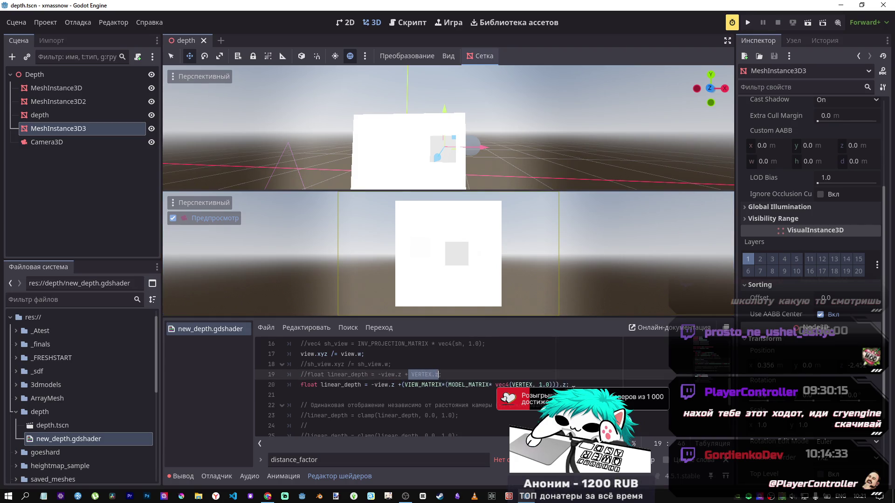
left_click_drag(567, 384, 401, 385)
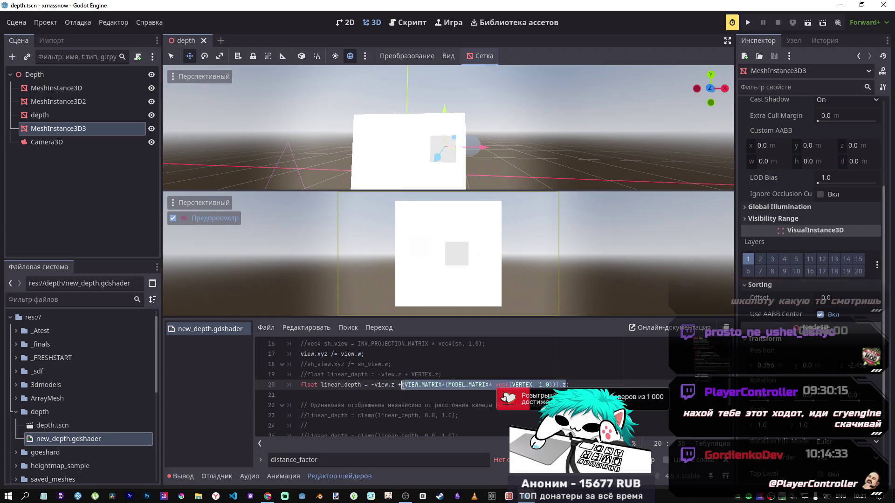
key("ctrl+v")
key("ctrl+s")
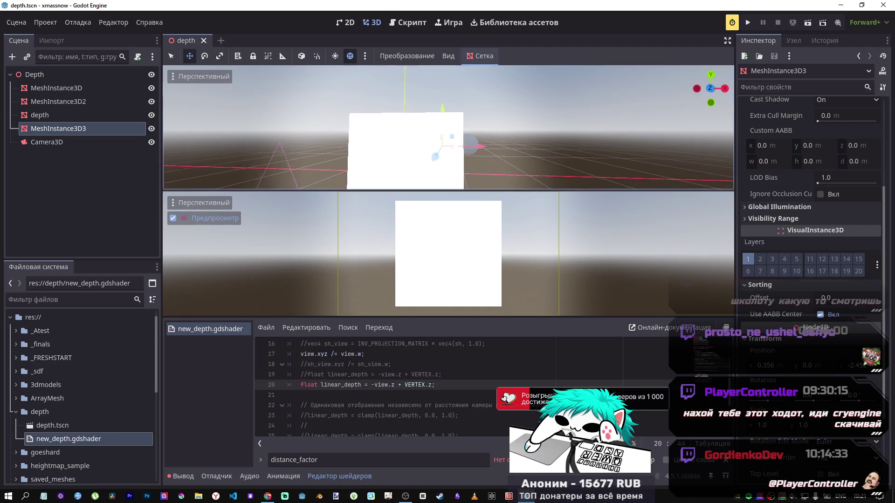
Orbit around the quad, save the scene, and remove a stray character on line 23.
scroll(447, 128, "down", 3)
mouse_move(448, 128)
left_mouse_down()
mouse_move(399, 162)
mouse_move(456, 174)
mouse_move(455, 127)
mouse_move(416, 162)
left_mouse_up()
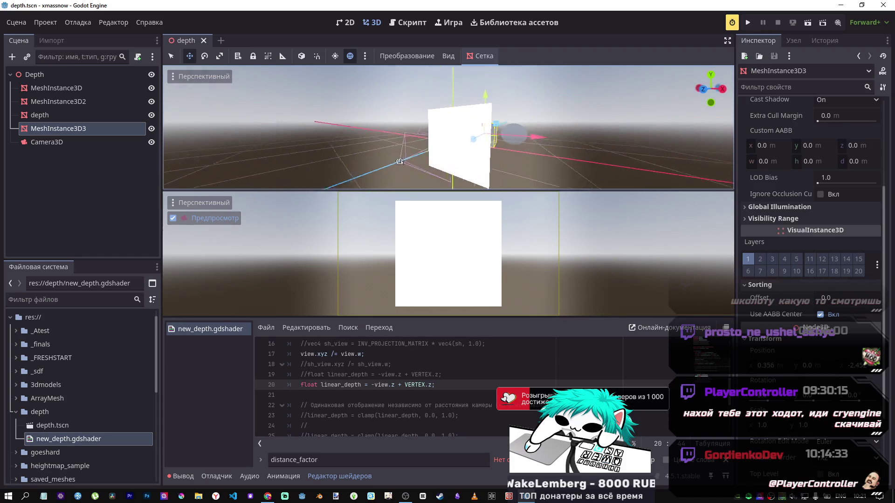
left_click_drag(522, 167, 538, 184)
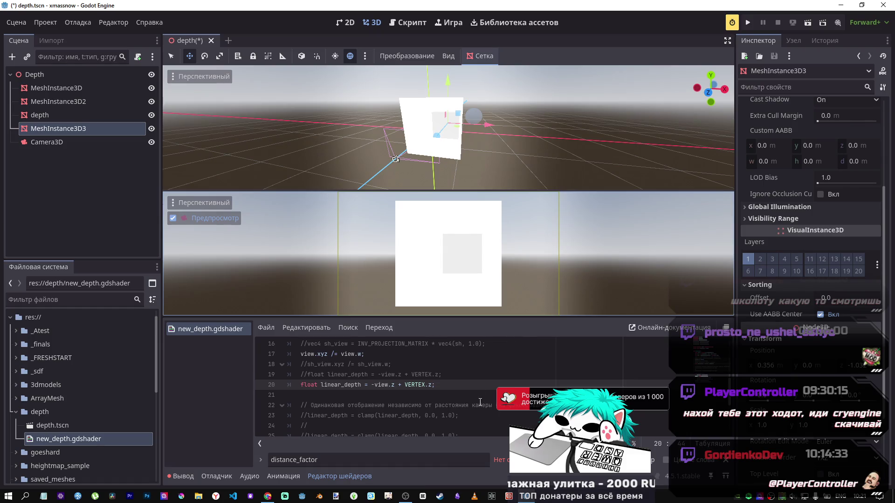
scroll(479, 402, "down", 3)
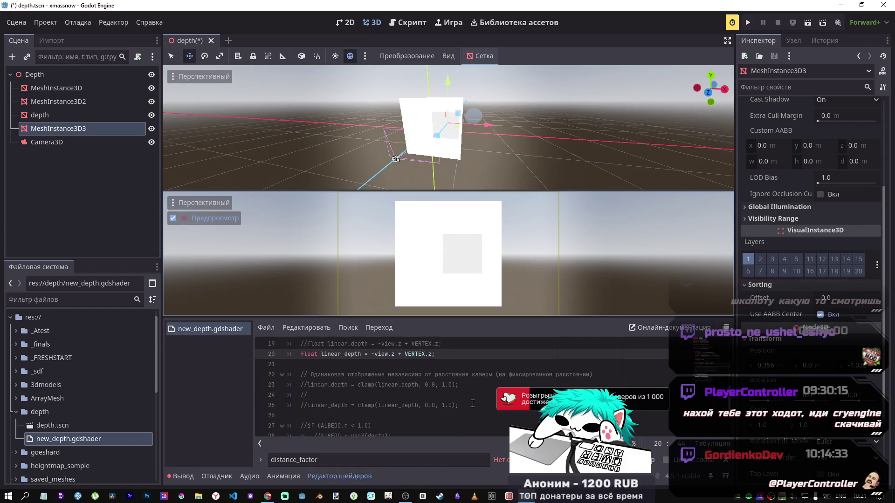
left_click(466, 387)
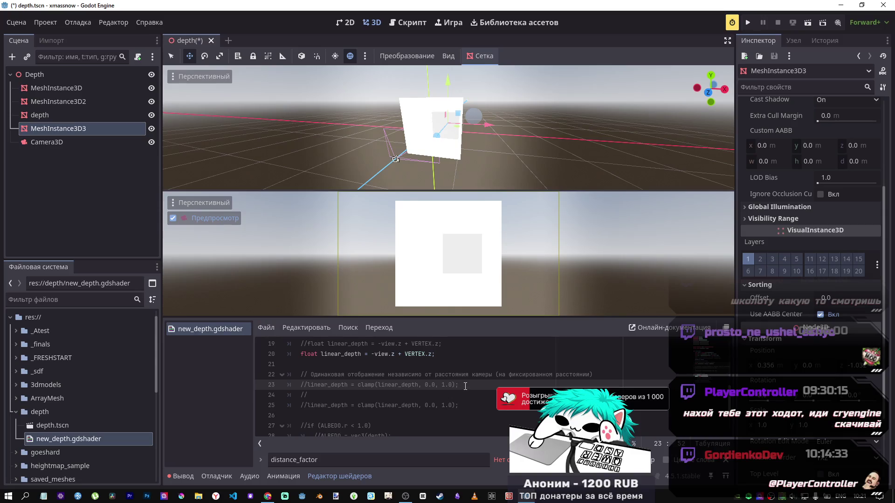
scroll(465, 386, "up", 1)
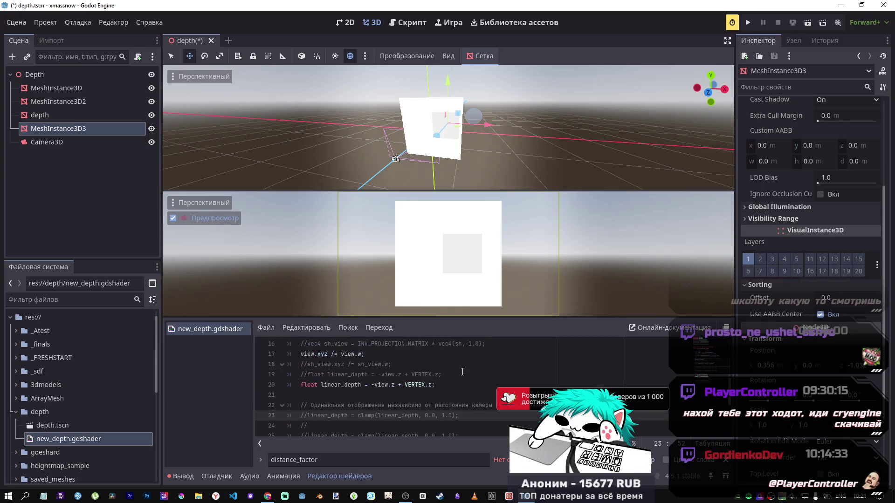
key("ctrl+s")
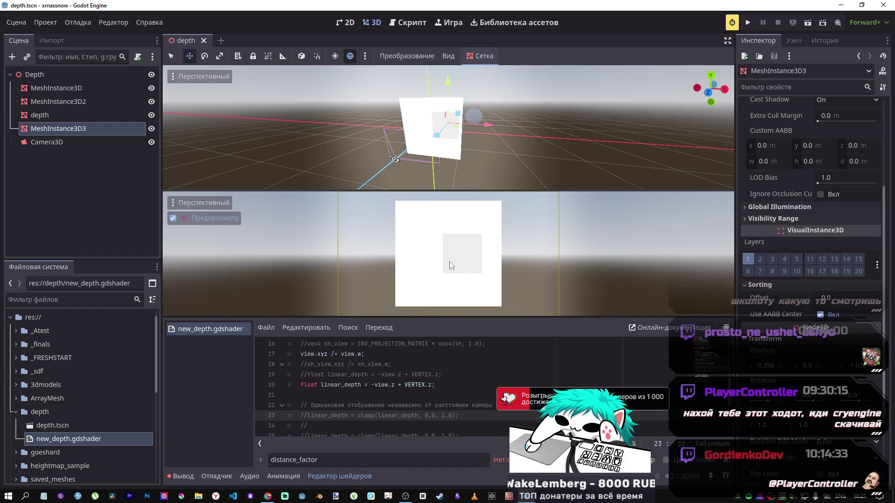
type("d")
key("BackSpace")
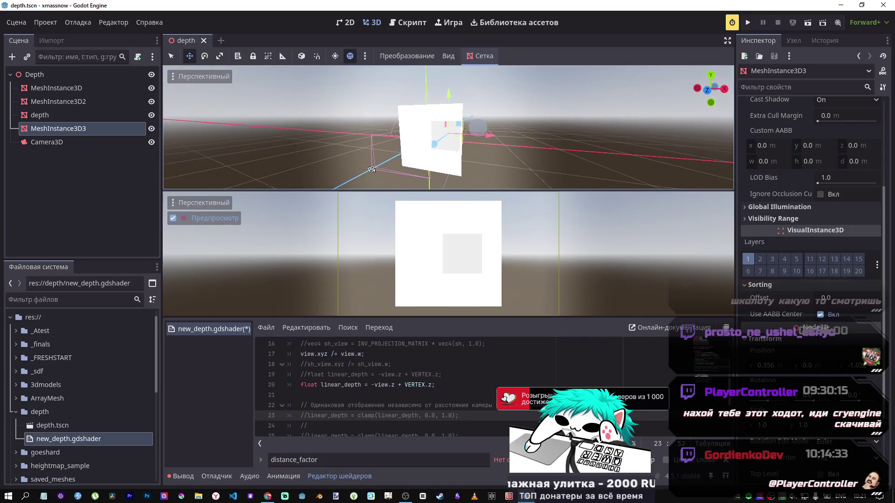
Move the cube back about 0.9 and the white plane about 1.7 along Z.
left_click_drag(472, 145, 476, 149)
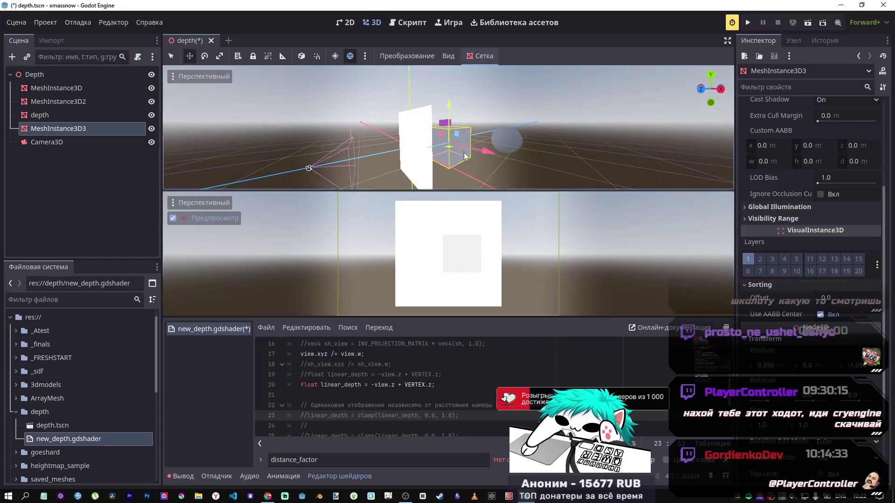
left_click(431, 139)
mouse_move(412, 136)
left_mouse_down()
mouse_move(304, 150)
mouse_move(408, 159)
left_mouse_up()
Toggle the clamp comment on line 23 off and on, then copy the linear_depth declaration.
scroll(423, 407, "down", 1)
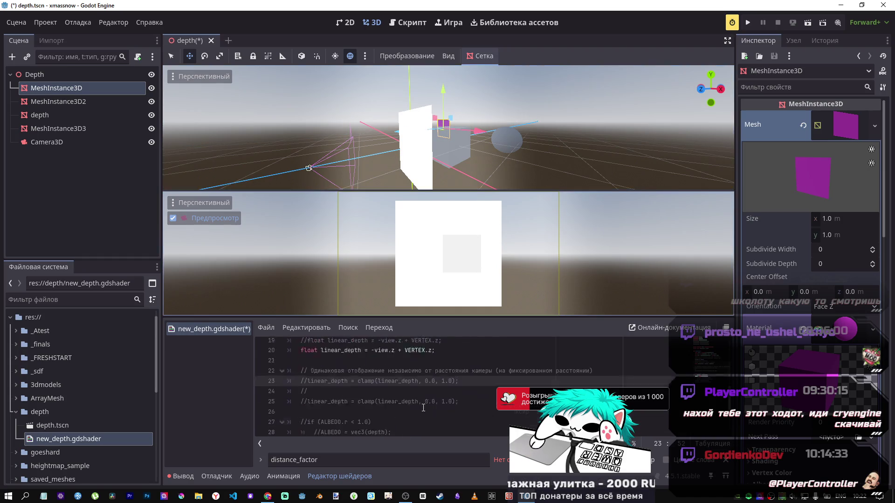
scroll(423, 407, "down", 1)
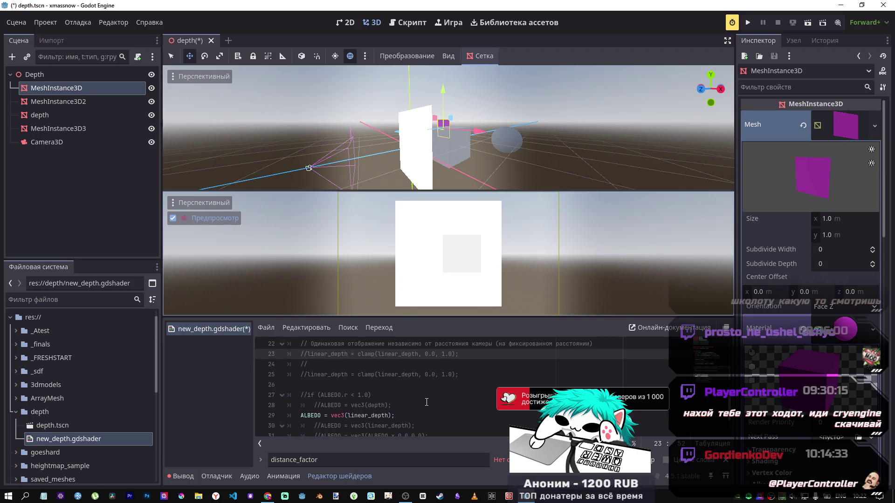
scroll(425, 403, "up", 3)
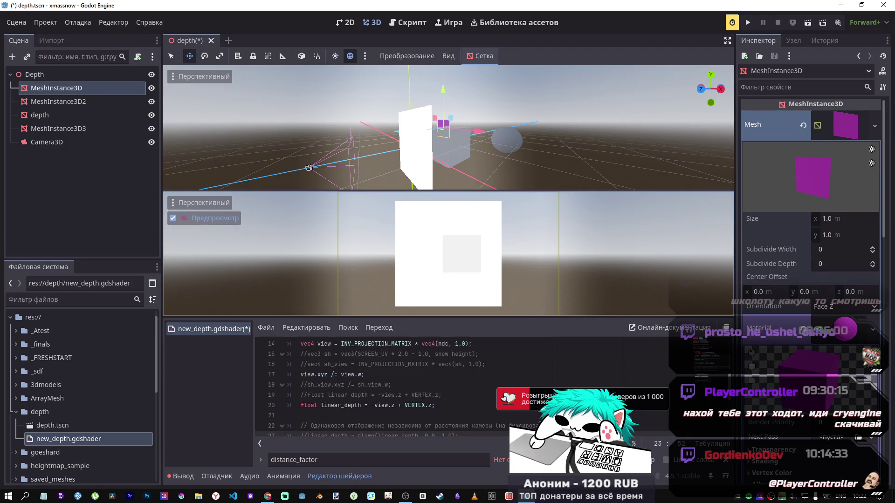
scroll(421, 401, "down", 2)
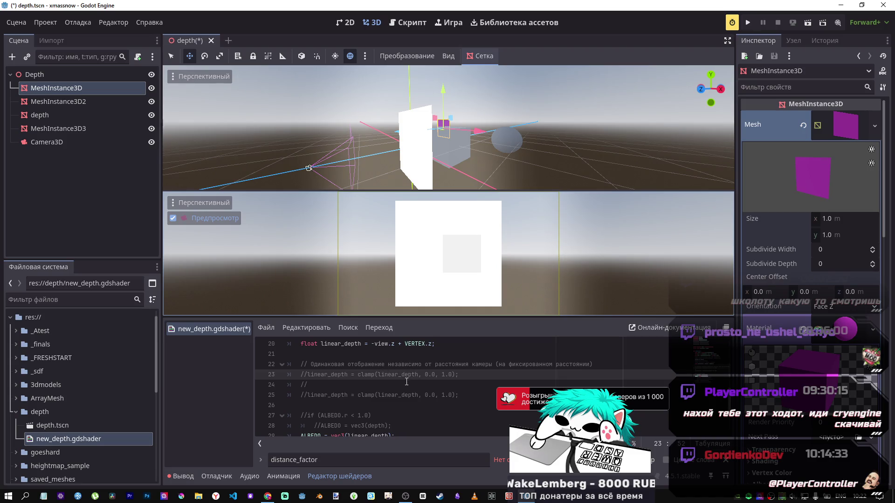
left_click(411, 377)
scroll(400, 378, "up", 1)
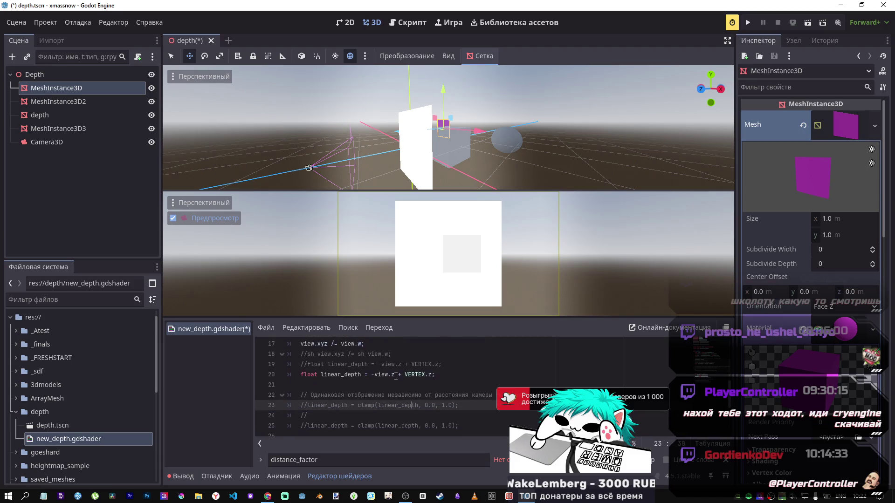
key("ctrl+k")
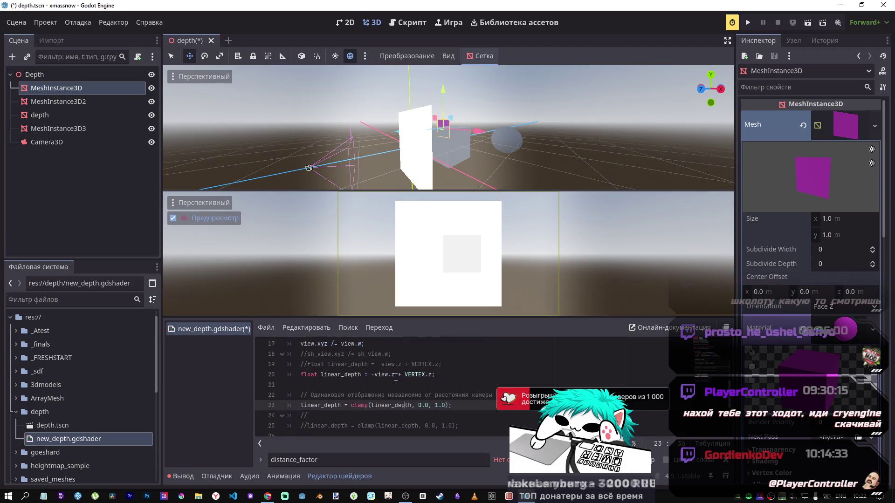
key("ctrl+k")
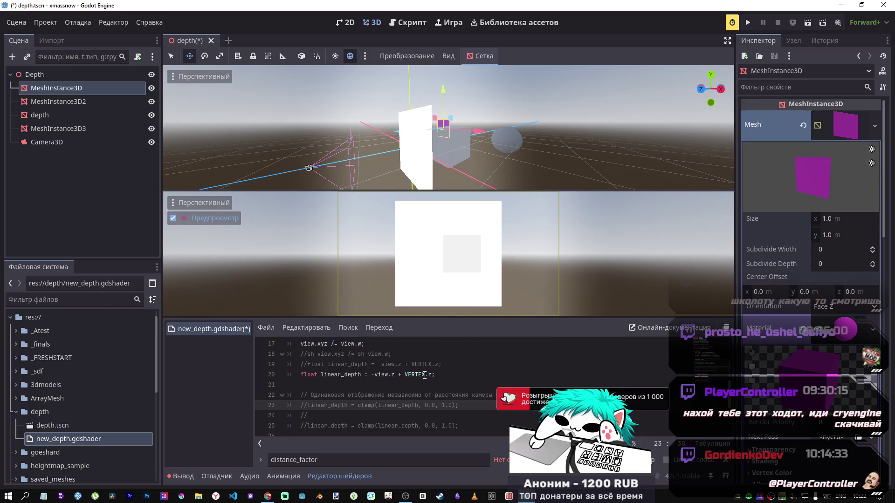
mouse_move(368, 374)
left_mouse_down()
mouse_move(306, 375)
mouse_move(306, 385)
left_mouse_up()
key("ctrl+c")
Paste the declaration as line 21 and make it divide linear_depth by snow_height.
left_click(354, 385)
key("ctrl+v")
key("Tab")
left_click(397, 385)
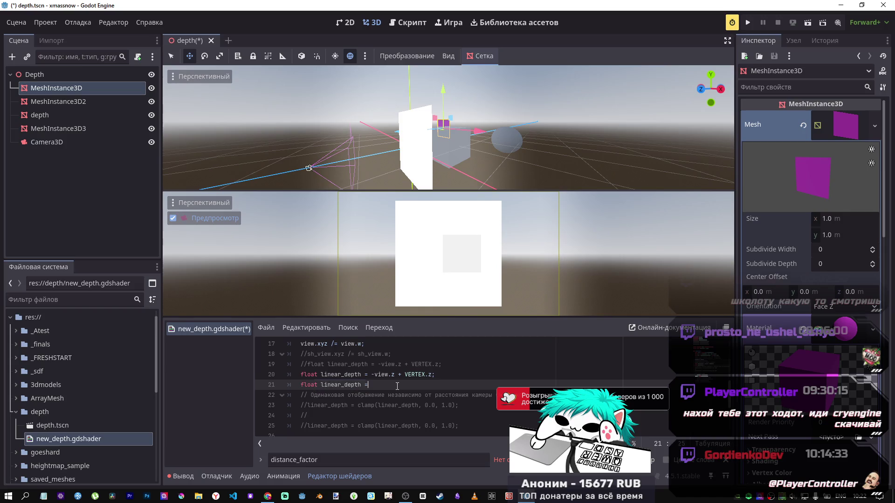
type("/")
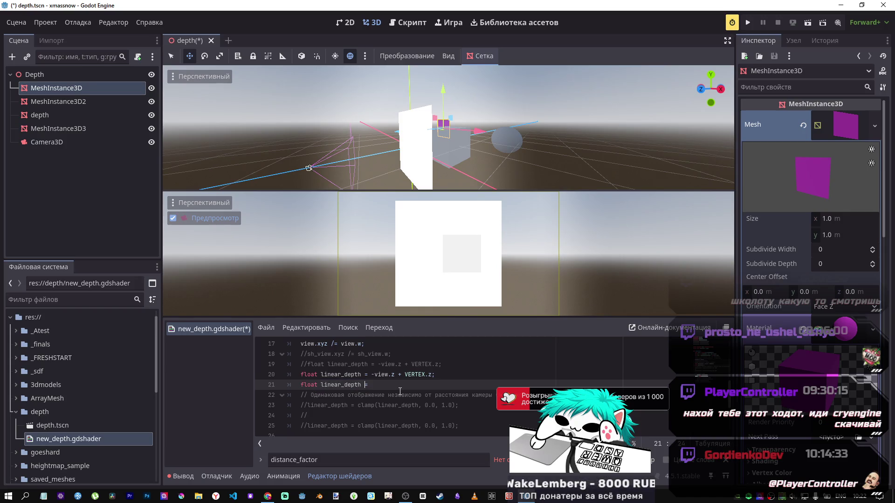
type("/=")
key("Right")
type("snow")
type("_")
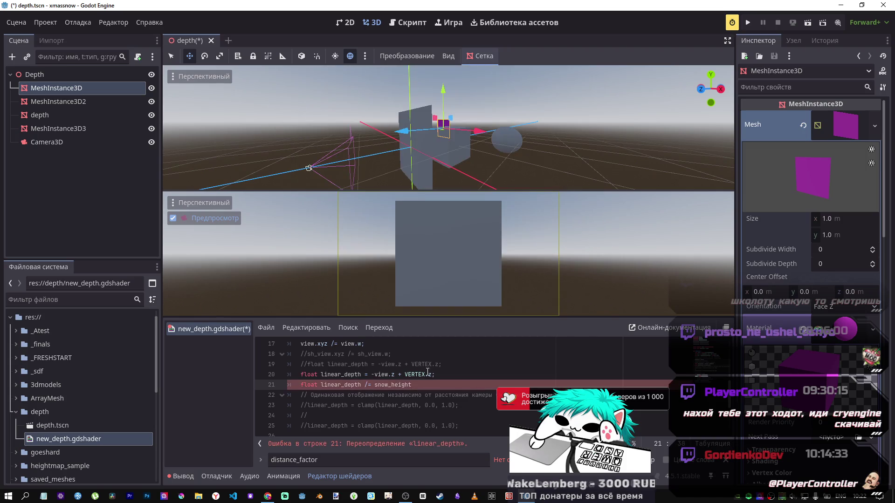
left_click(412, 386, "ctrl")
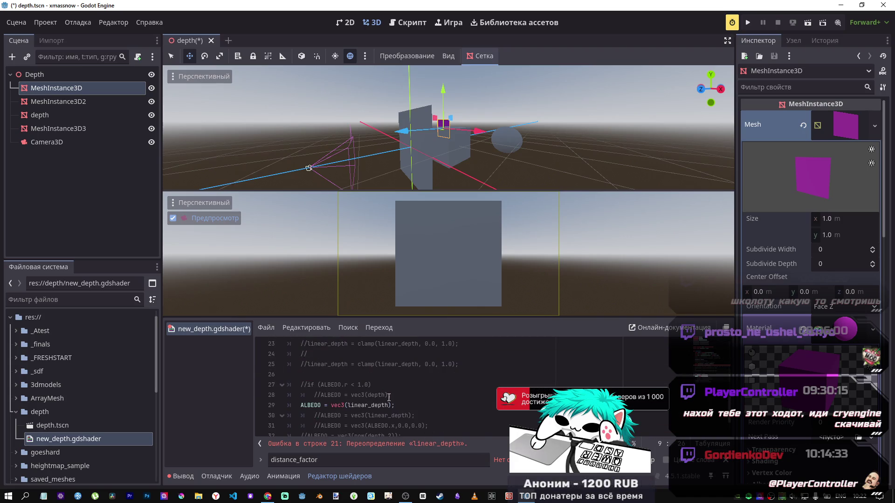
key("alt+Left")
left_click(434, 380)
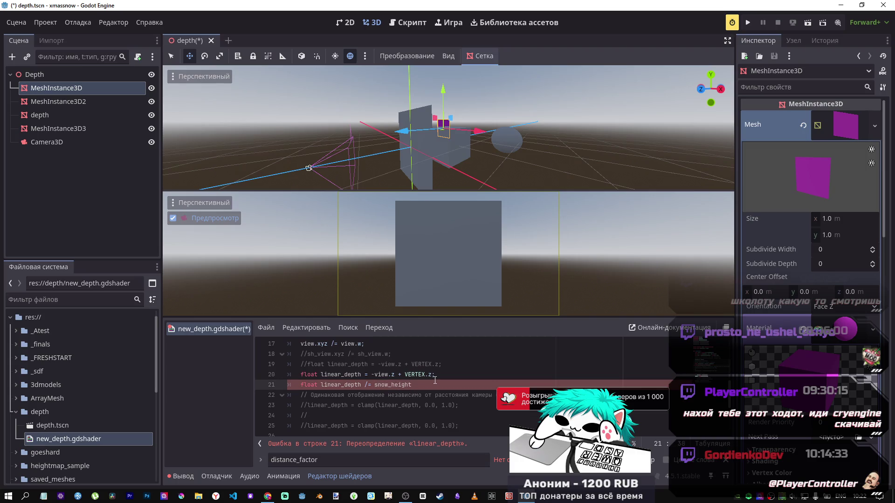
type(";")
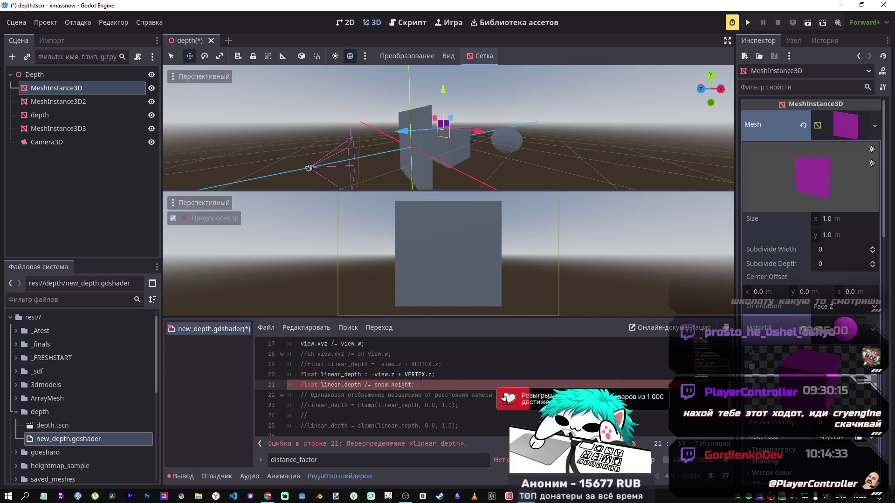
Delete the redundant float on line 21 to clear the redefinition error.
left_click_drag(320, 385, 303, 386)
key("BackSpace")
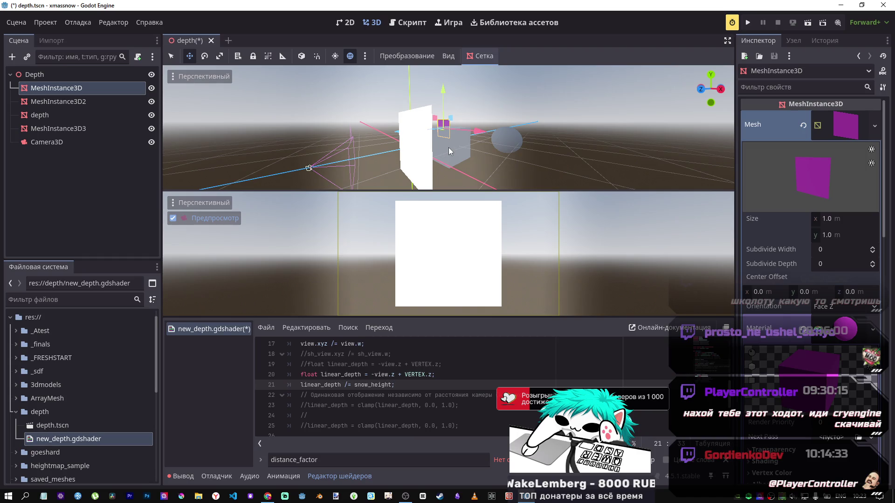
scroll(397, 368, "up", 3)
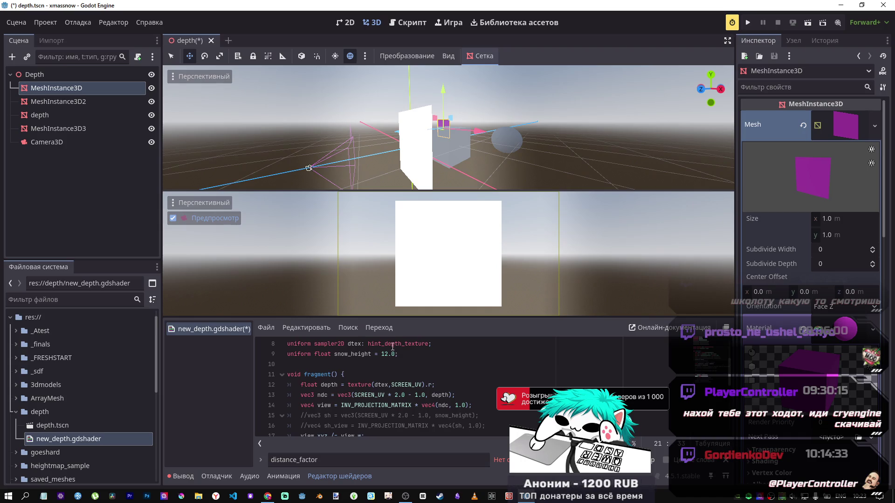
scroll(445, 384, "down", 2)
scroll(445, 383, "down", 3)
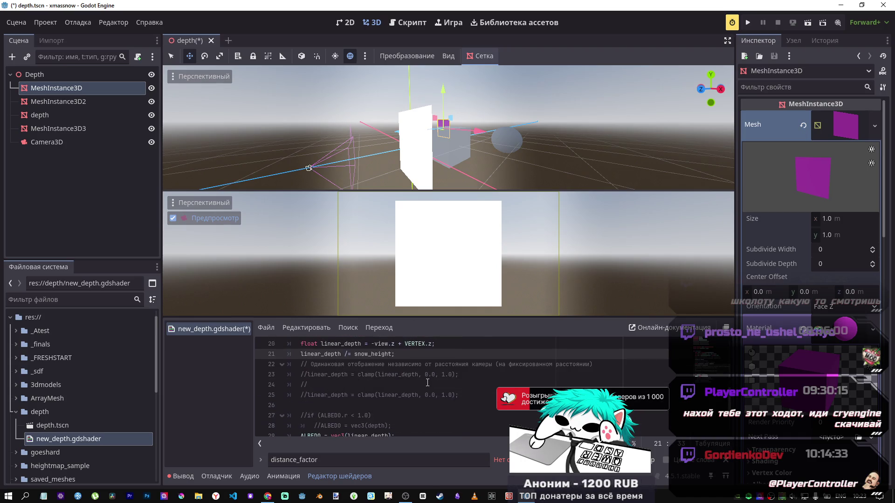
mouse_move(300, 171)
left_mouse_down()
mouse_move(442, 141)
mouse_move(395, 168)
mouse_move(441, 128)
mouse_move(419, 130)
mouse_move(431, 137)
left_mouse_up()
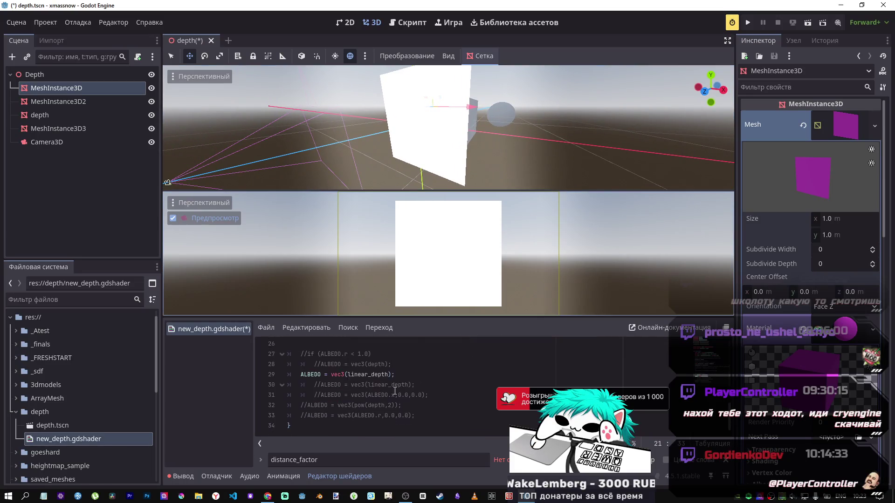
scroll(395, 385, "up", 2)
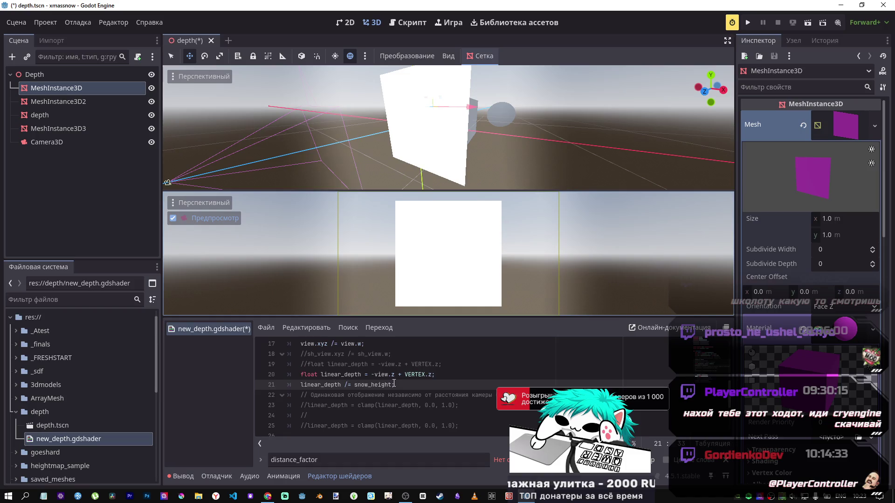
scroll(394, 383, "down", 2)
scroll(394, 383, "up", 2)
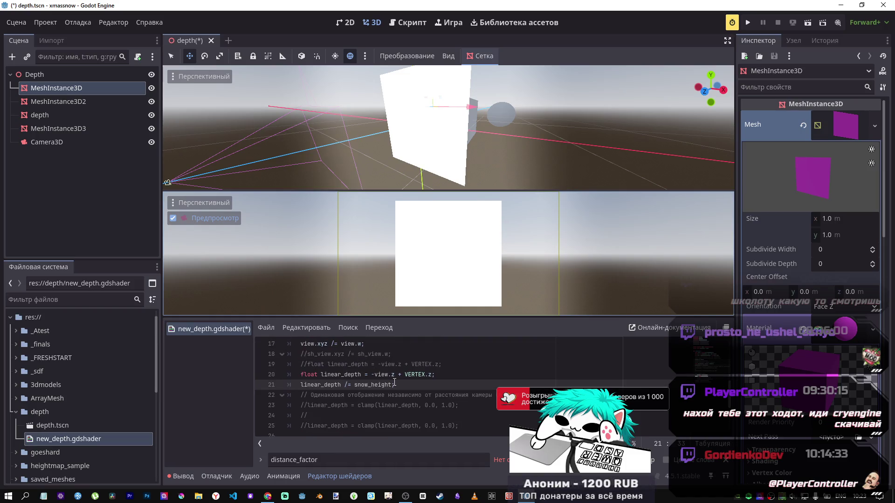
scroll(394, 383, "down", 2)
scroll(394, 382, "up", 2)
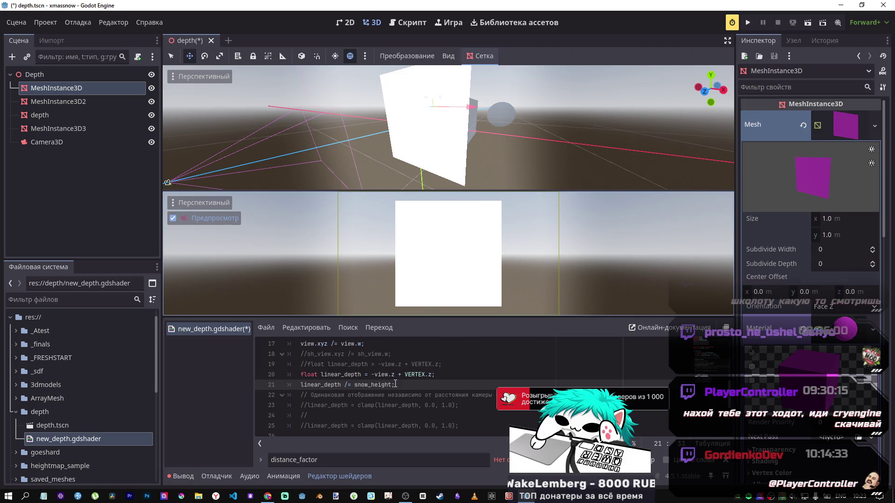
key("Left")
key("Left")
key("Left")
Change line 21 to linear_depth *= snow_height, save, and push the cube along Z.
key("BackSpace")
type("*")
key("ctrl+s")
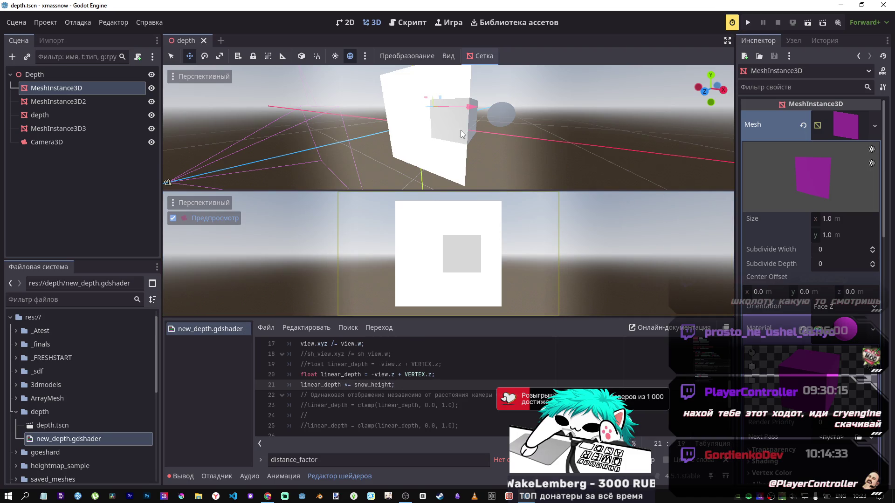
mouse_move(451, 129)
left_mouse_down()
mouse_move(429, 133)
mouse_move(496, 140)
left_mouse_up()
mouse_move(408, 138)
left_mouse_down()
mouse_move(469, 139)
mouse_move(409, 152)
mouse_move(435, 166)
mouse_move(425, 150)
left_mouse_up()
left_click(412, 152)
Add the semicolon to line 21, toggle its comment off and back on, and save.
left_click(400, 386)
type(";")
key("ctrl+k")
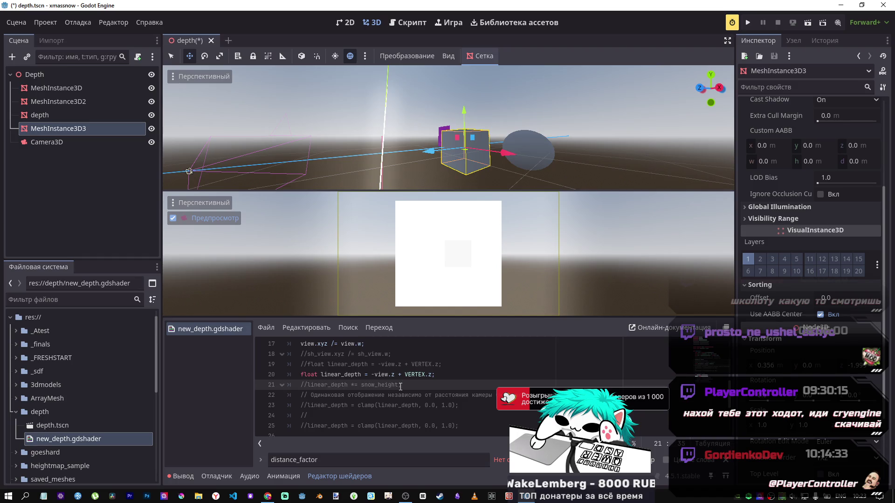
key("ctrl+k")
key("ctrl+s")
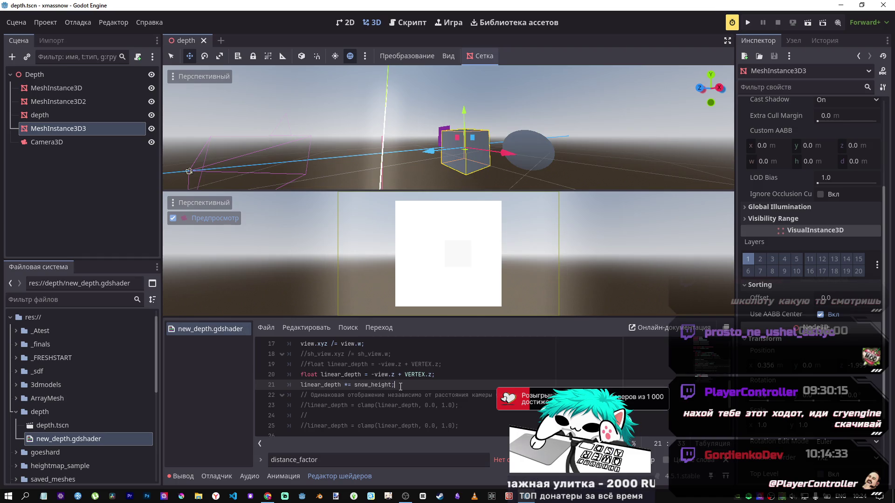
scroll(399, 370, "up", 1)
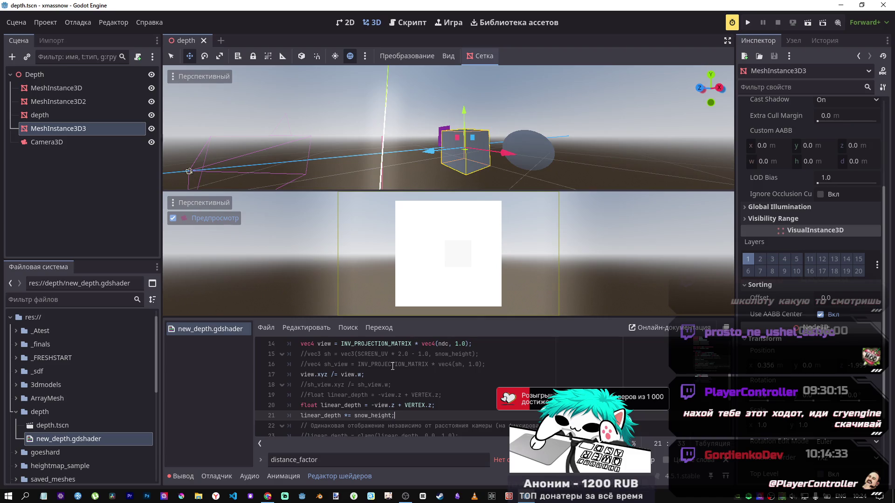
Toggle the divide-by-view.w on line 17 off and back on, then save.
left_click(392, 374)
key("ctrl+k")
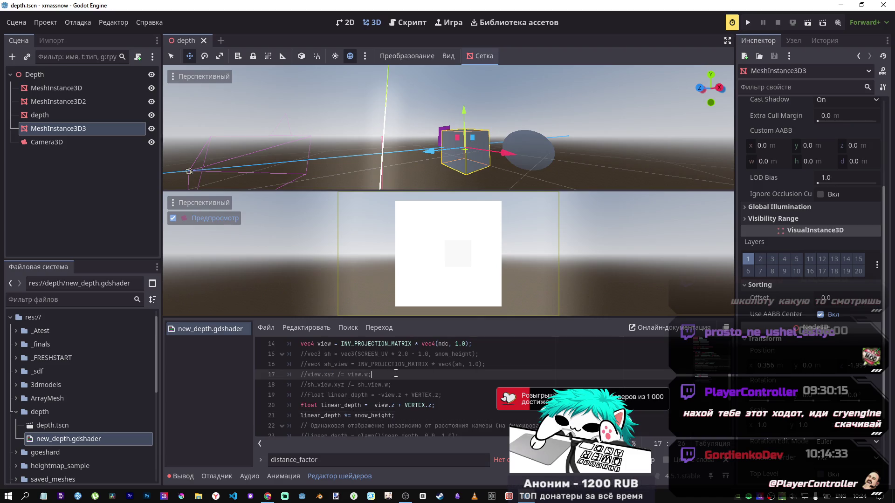
key("ctrl+k")
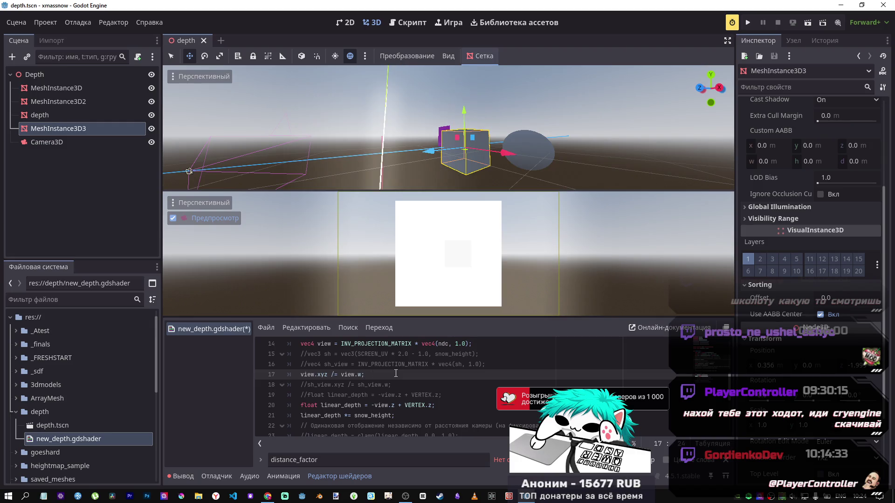
key("ctrl+s")
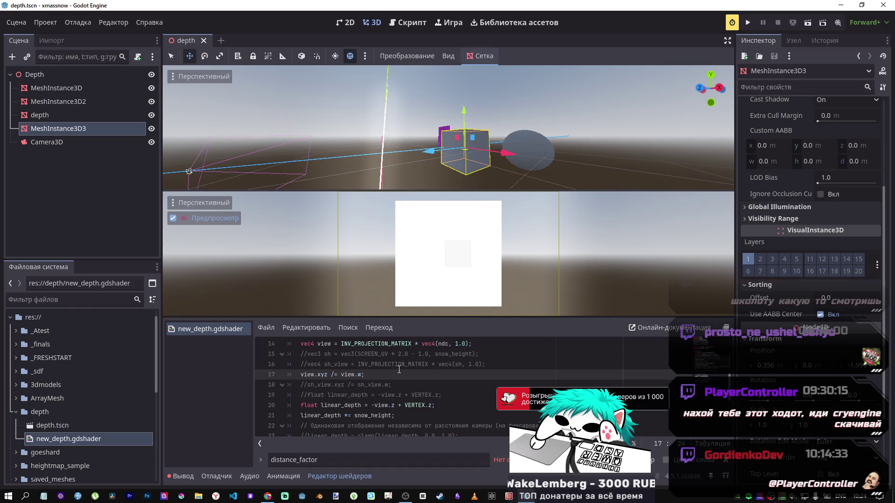
Comment out the snow_height multiplication on line 21 and move the cube toward the camera.
left_click(401, 415)
key("ctrl+k")
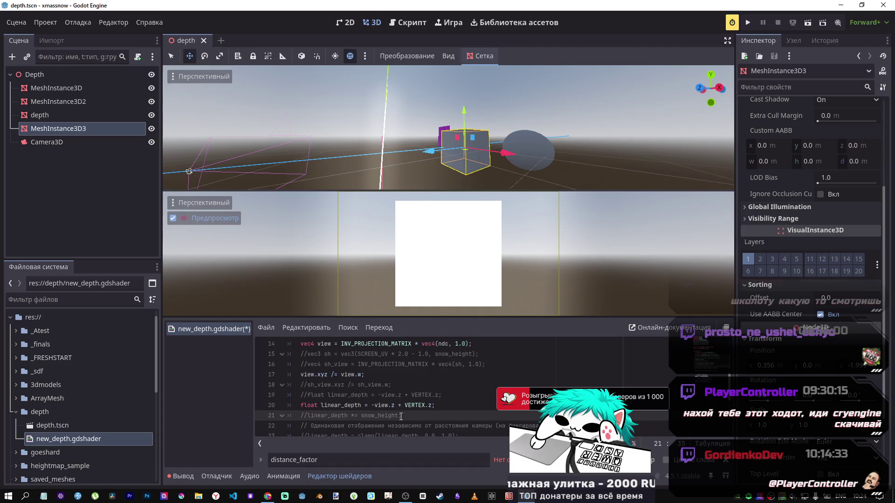
mouse_move(428, 151)
left_mouse_down()
mouse_move(383, 155)
mouse_move(429, 151)
left_mouse_up()
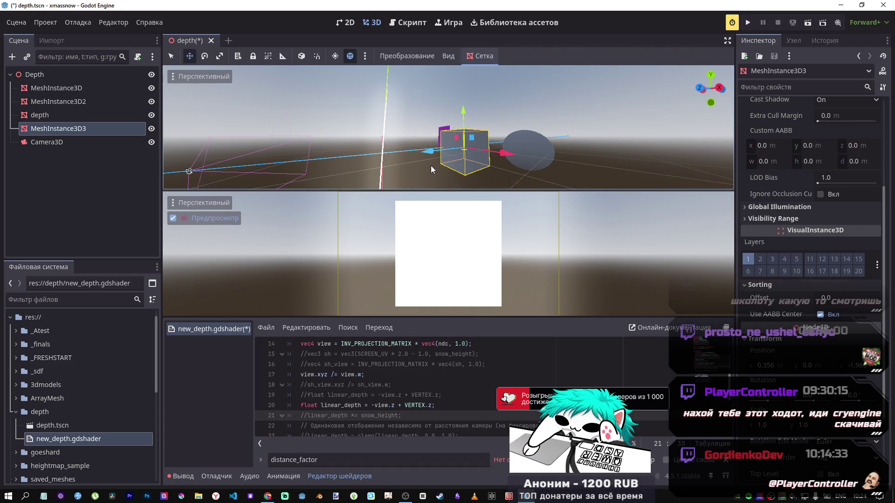
scroll(406, 417, "up", 2)
left_click(391, 354)
scroll(393, 364, "down", 2)
Leave line 21 commented out, save, slide the cube along Z, and select the depth node.
left_click(403, 415)
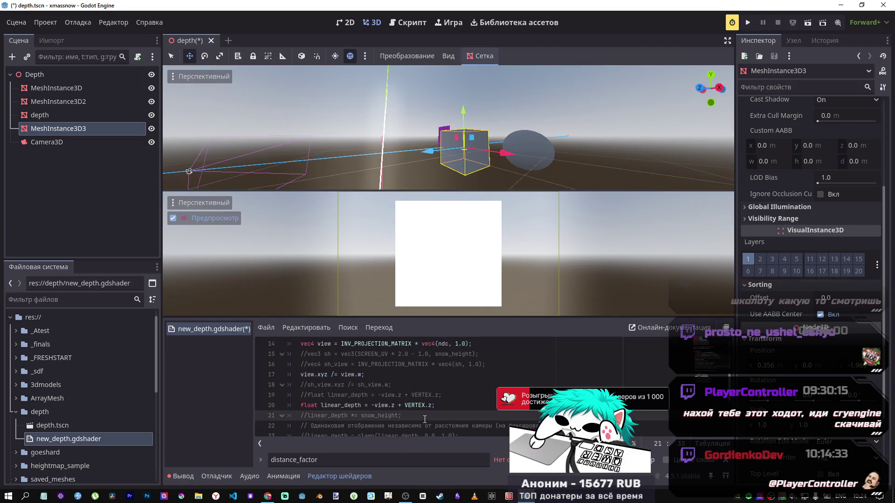
key("ctrl+k")
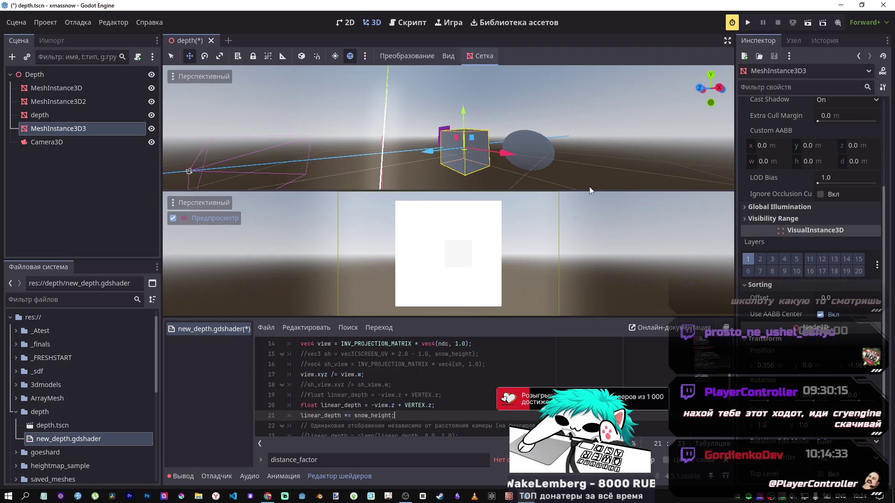
key("ctrl+k")
key("ctrl+s")
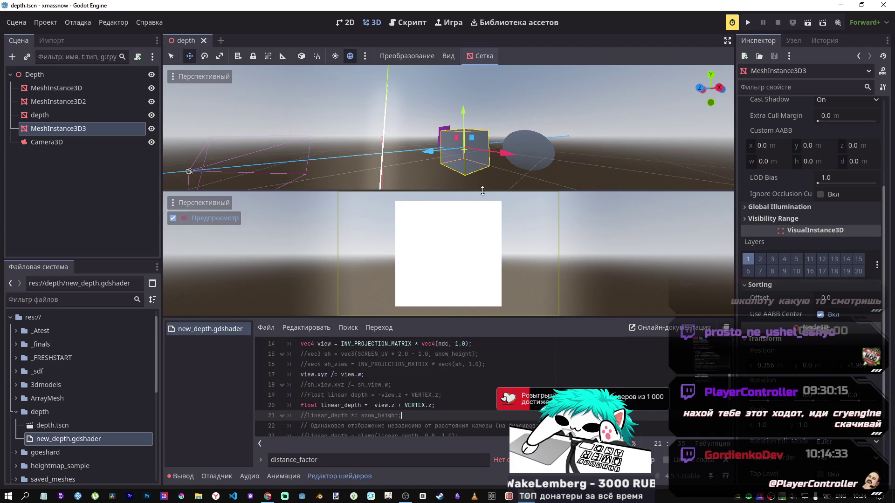
left_click_drag(433, 152, 404, 155)
left_click(79, 115)
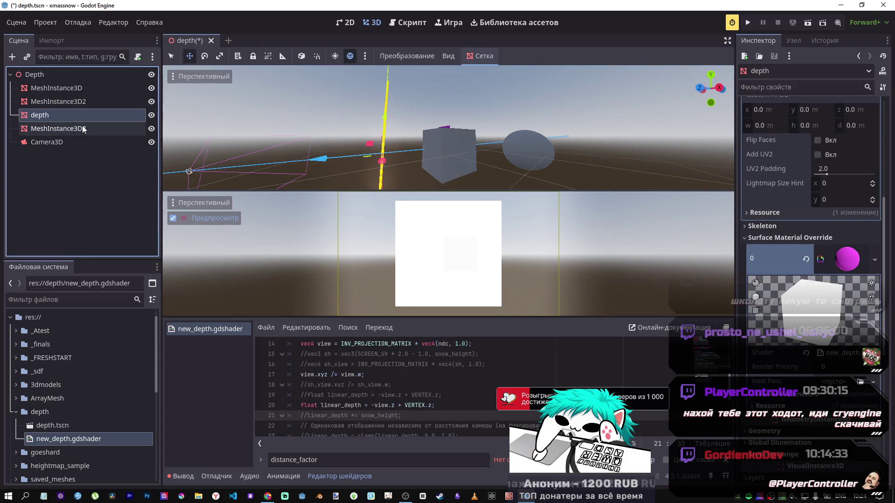